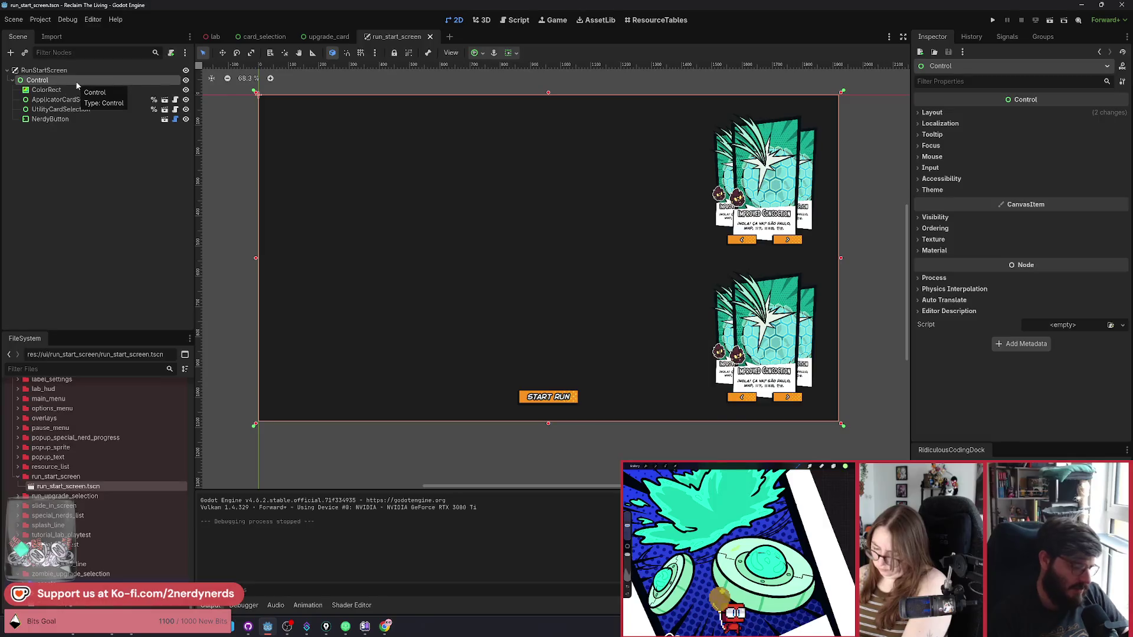
Step: Instance the player_body scene into the run start screen as a PlayerBody node
key(ctrl+shift+o)
text(player_bo)
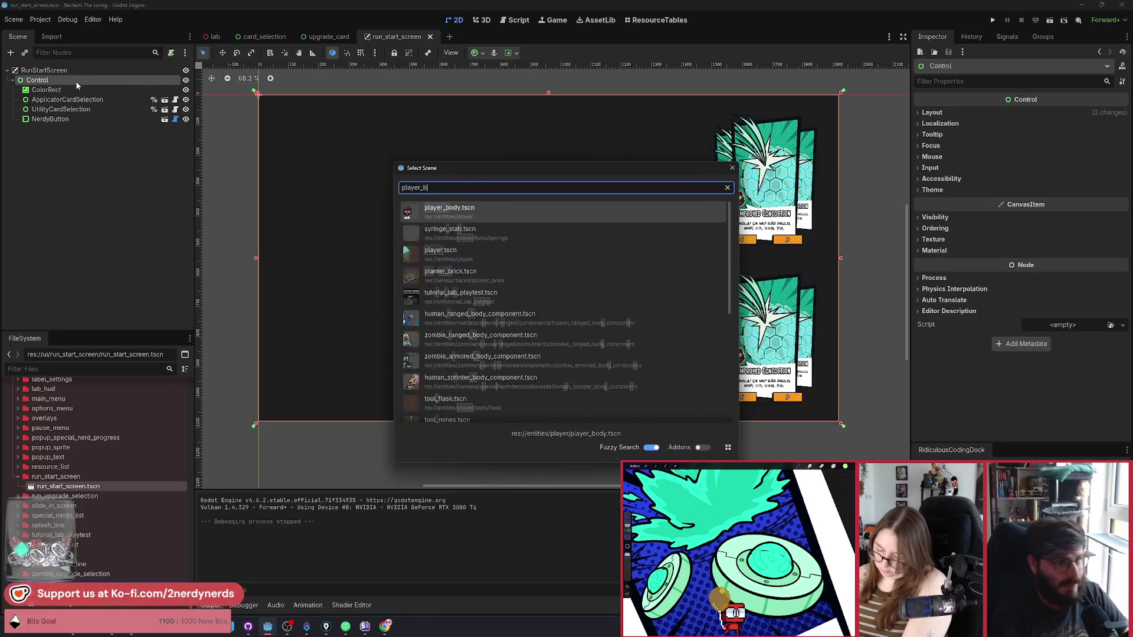
key(Return)
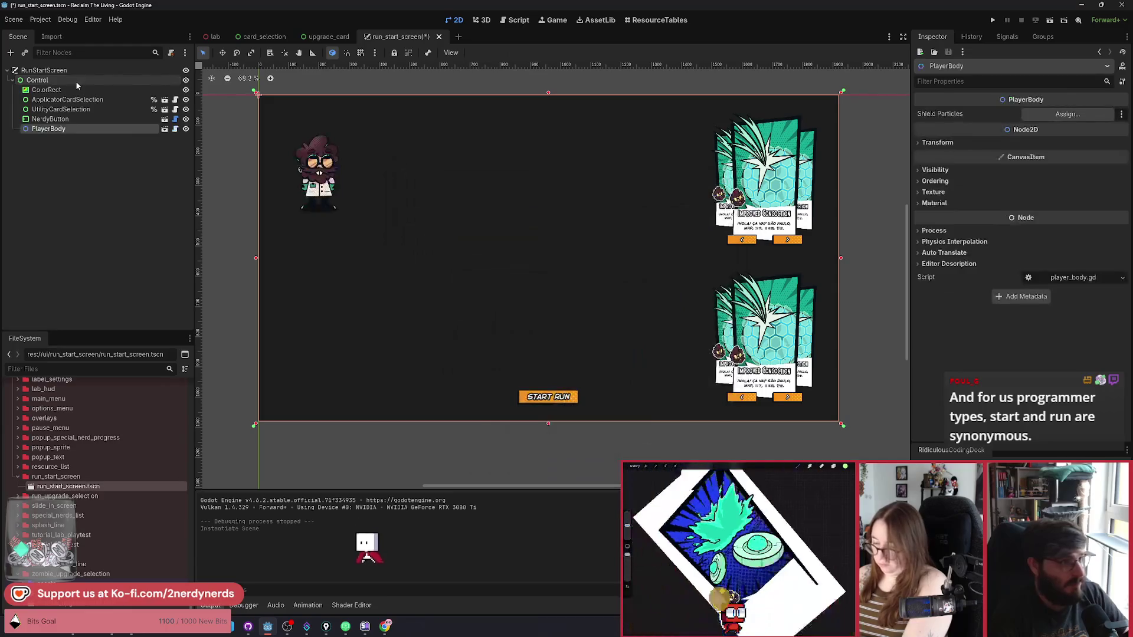
Step: Drag the PlayerBody instance to a new position on the canvas
key(w)
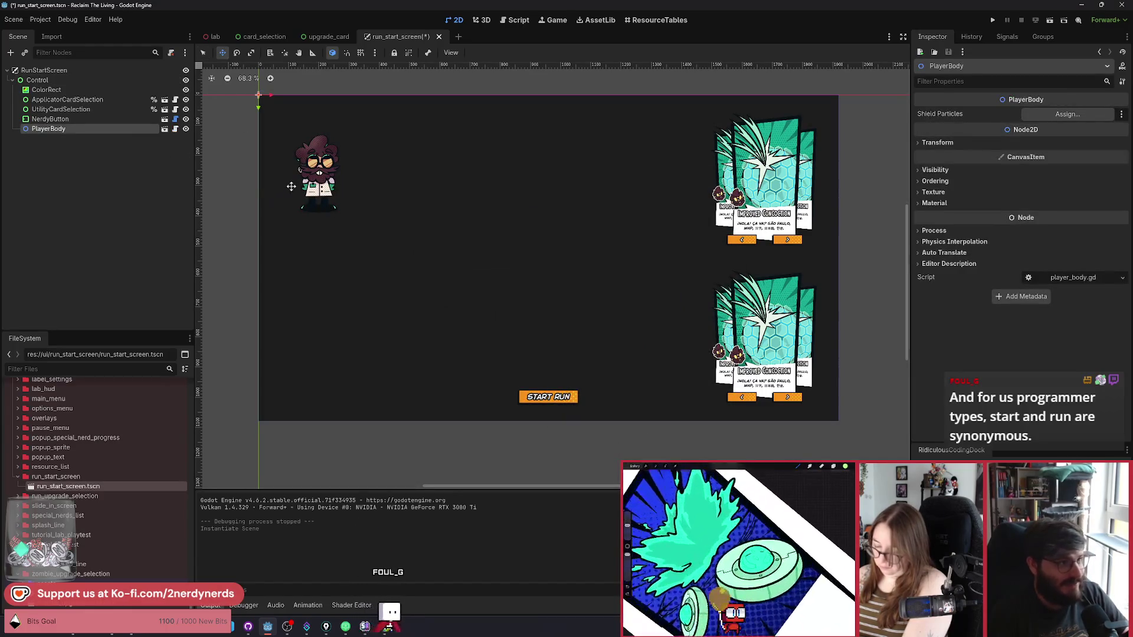
click(53, 119)
click(53, 128)
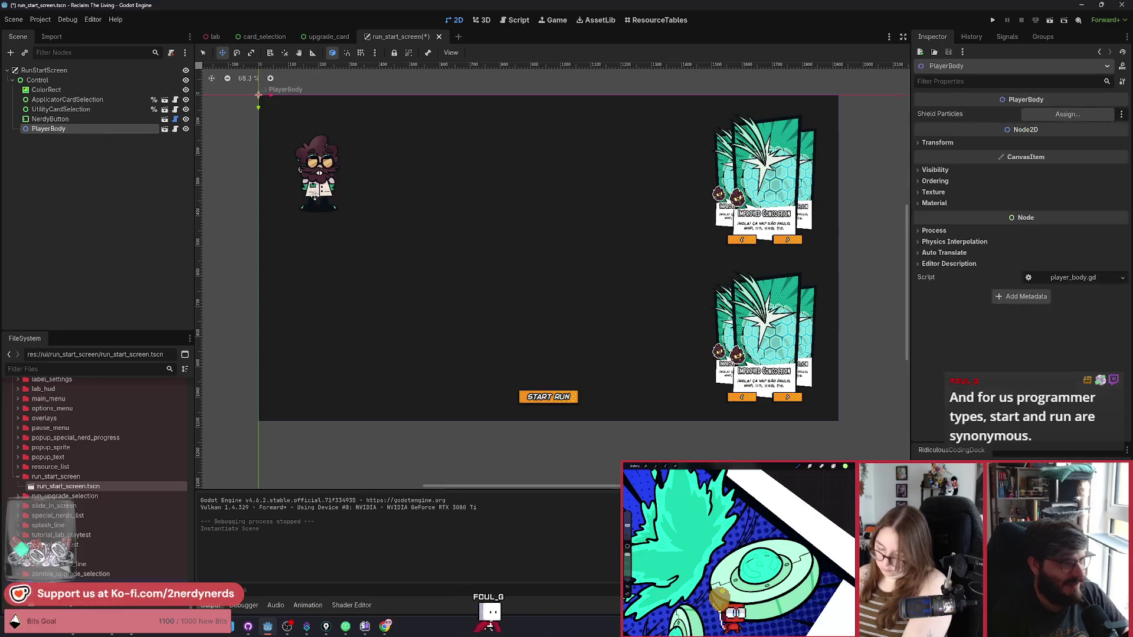
mouse_move(354, 177)
mouse_down()
mouse_move(361, 192)
mouse_move(548, 259)
mouse_move(552, 301)
mouse_up()
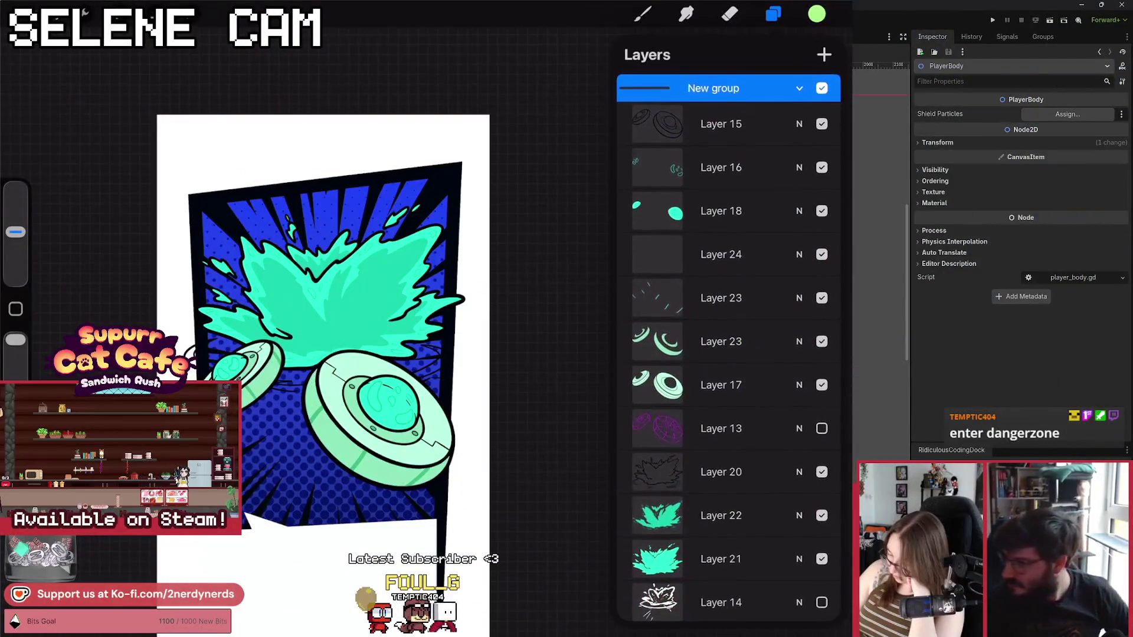
Step: Make Layer 20 the working layer and switch to the Eraser
click(721, 472)
click(730, 14)
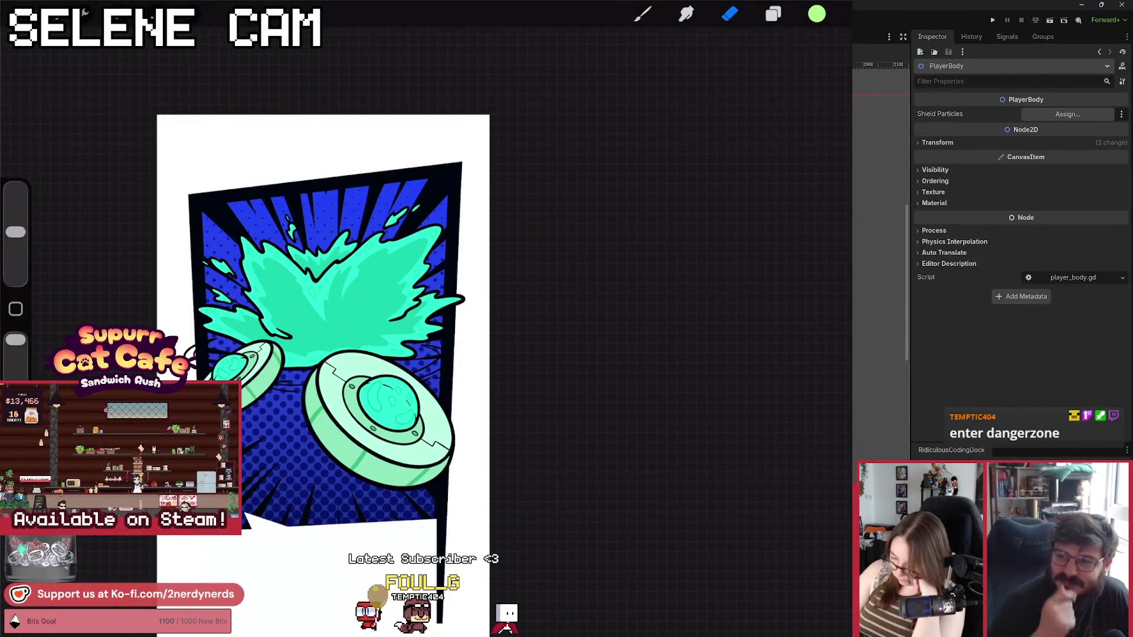
scroll(354, 331, up, 3)
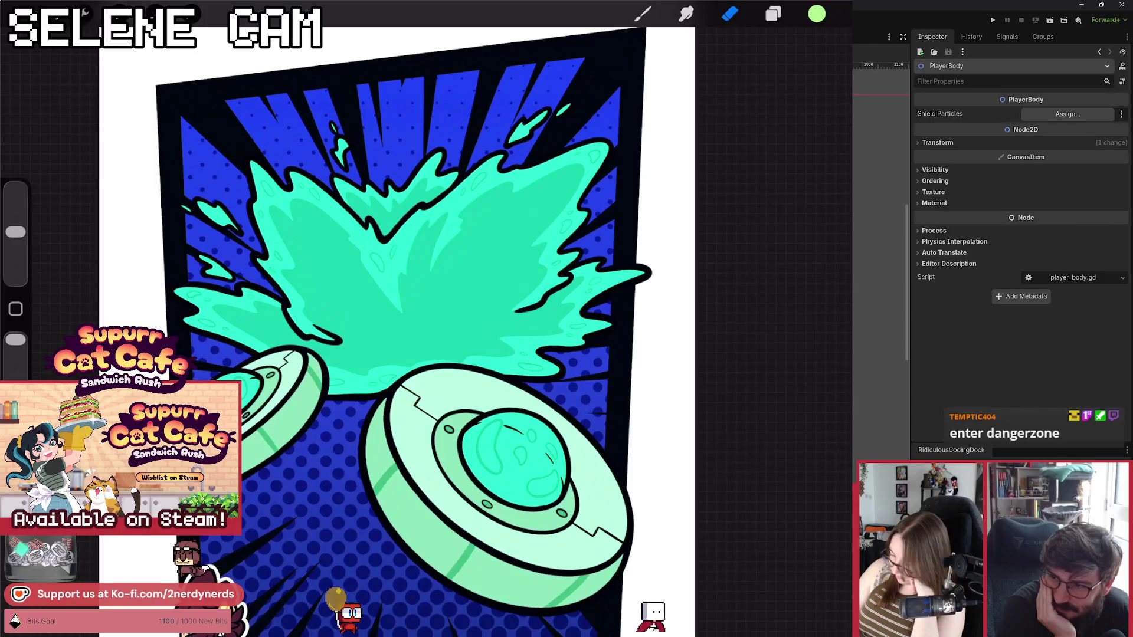
Step: Undo to restore the disc outlines, undo and redo the layer group expansion, then return to the Eraser
scroll(410, 330, down, 5)
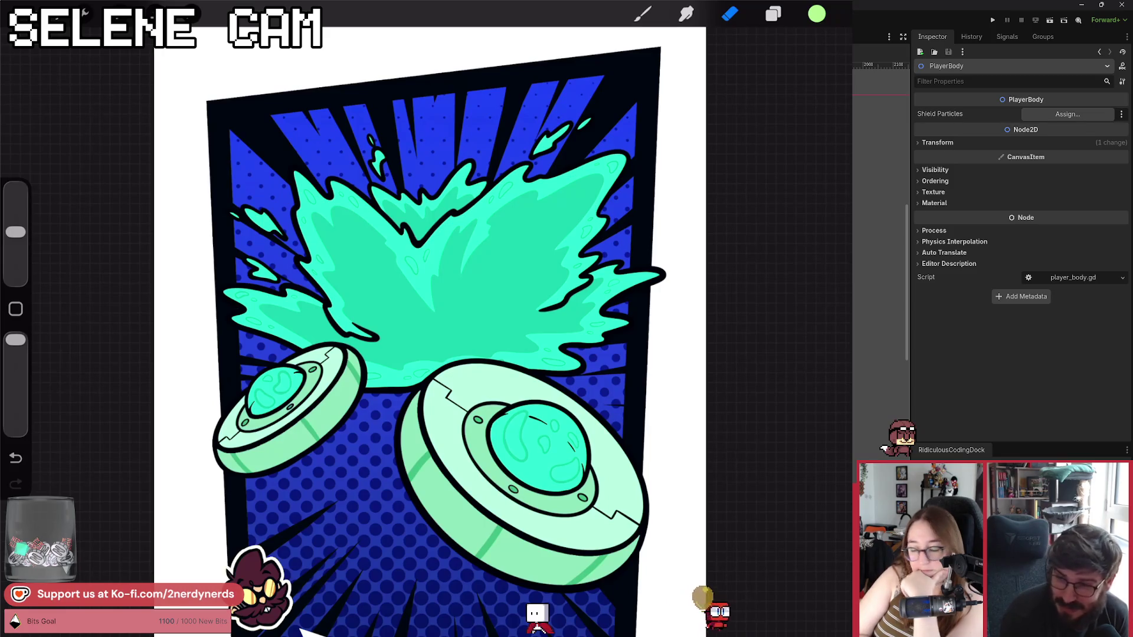
click(16, 458)
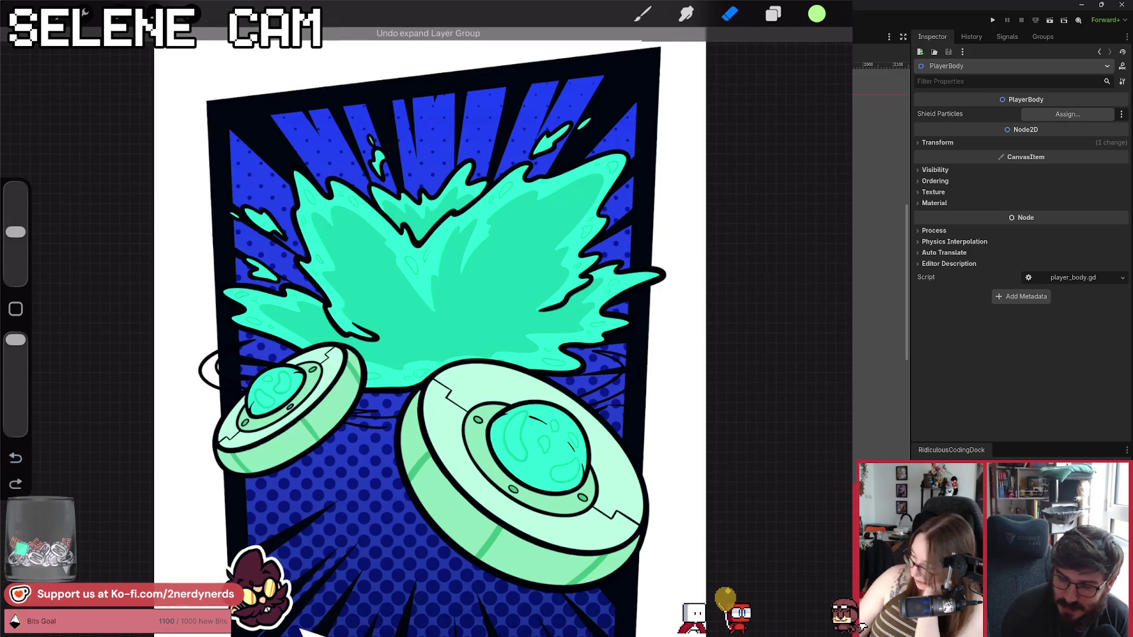
click(773, 14)
key(ctrl+z)
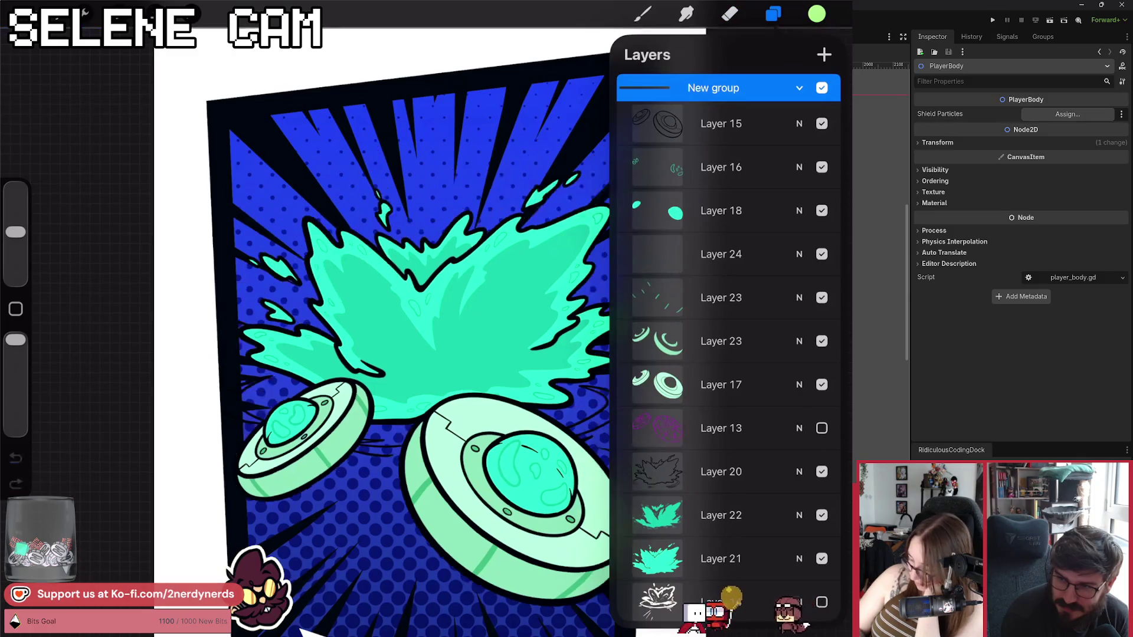
key(ctrl+shift+z)
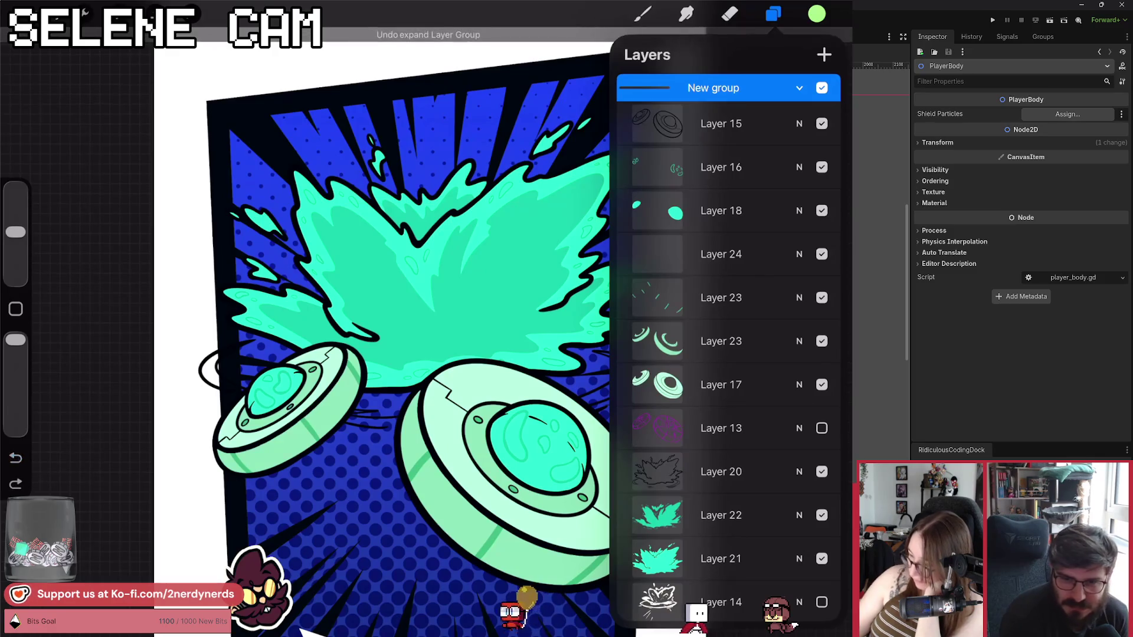
key(e)
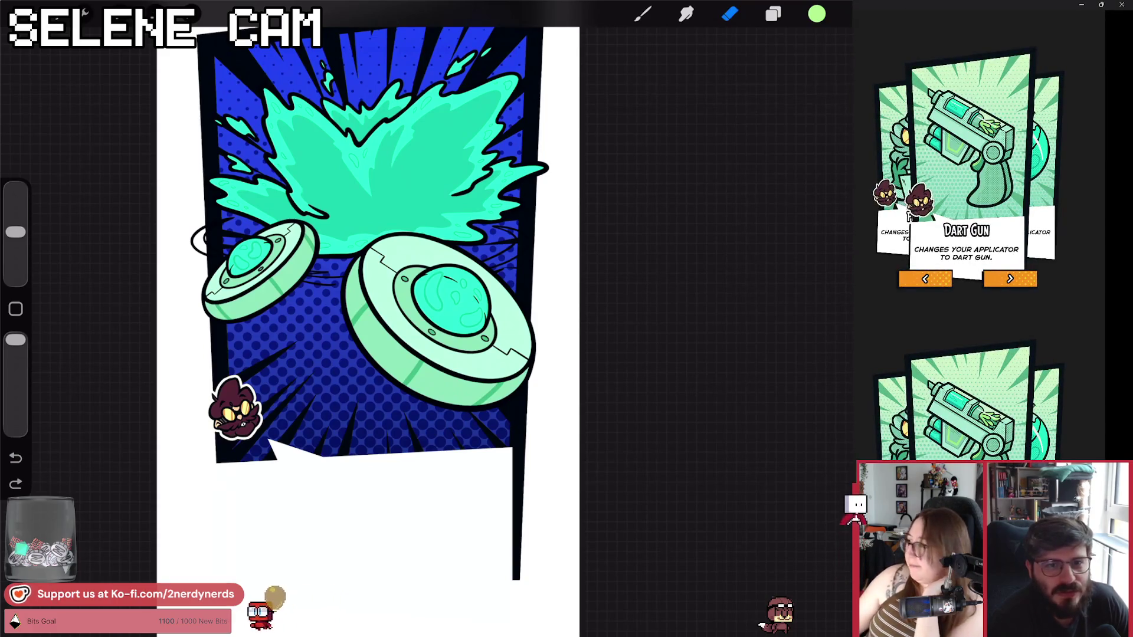
Step: Cycle the upgrade card carousel until Firehose is in front, then close the running game
click(1020, 282)
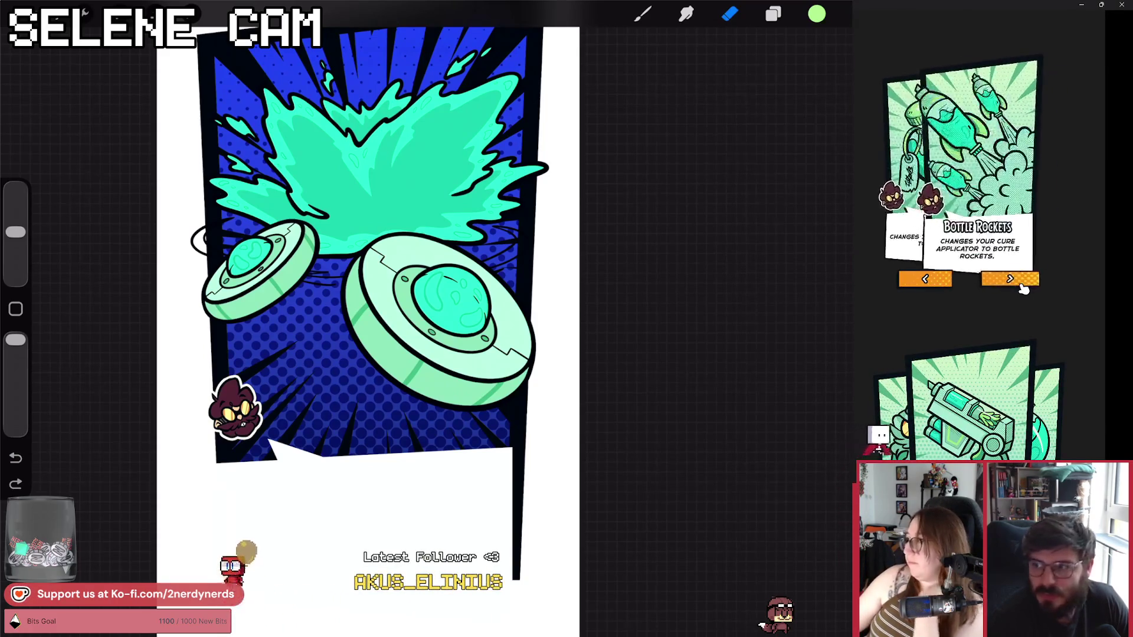
click(1021, 285)
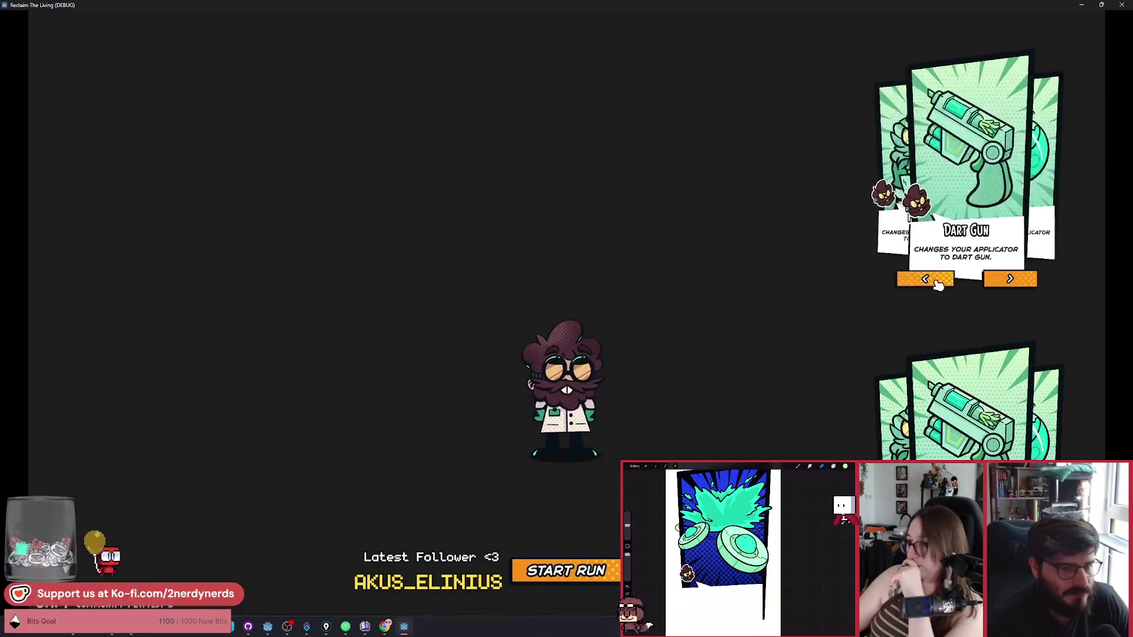
click(999, 284)
click(999, 284)
click(998, 283)
click(999, 284)
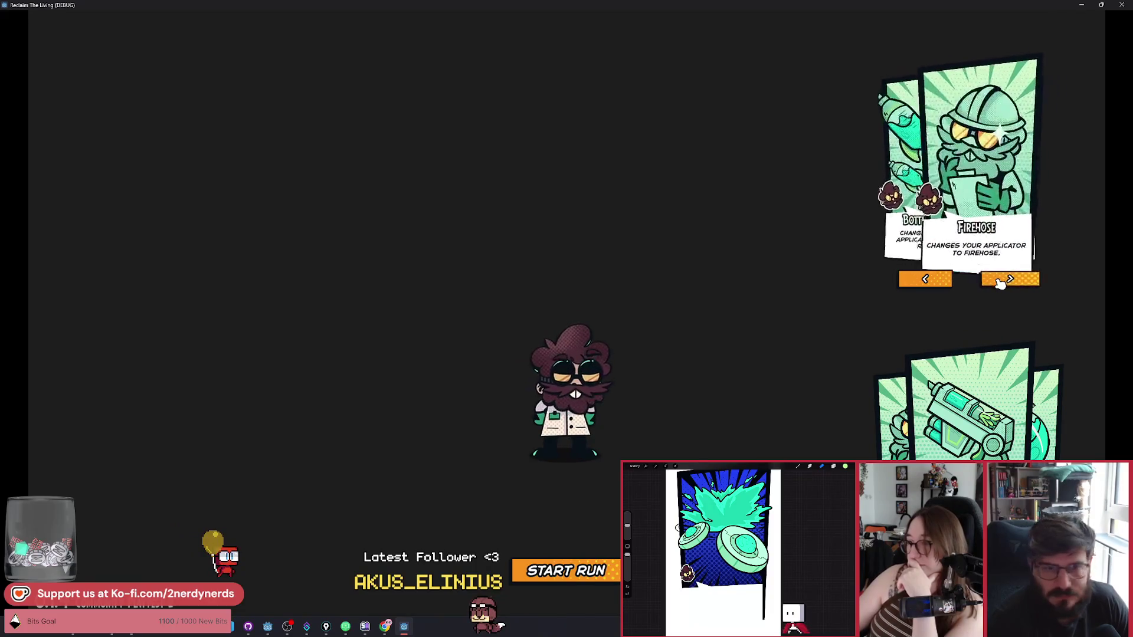
click(999, 283)
click(999, 284)
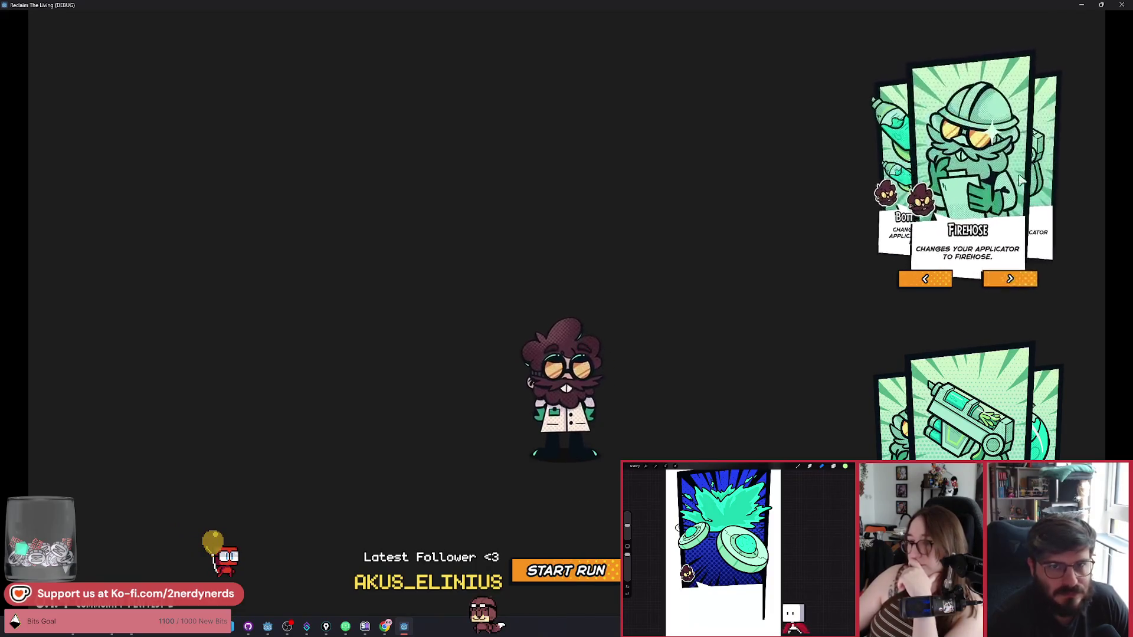
click(1122, 6)
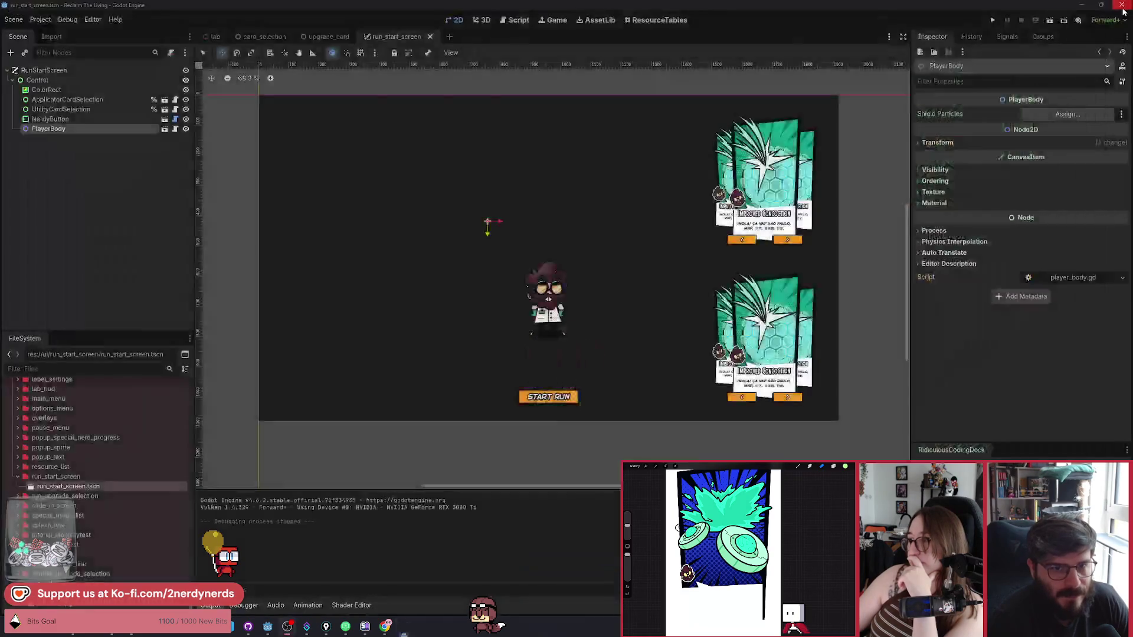
Step: Attach a new run_start_screen.gd script to the RunStartScreen root node
click(174, 70)
click(171, 53)
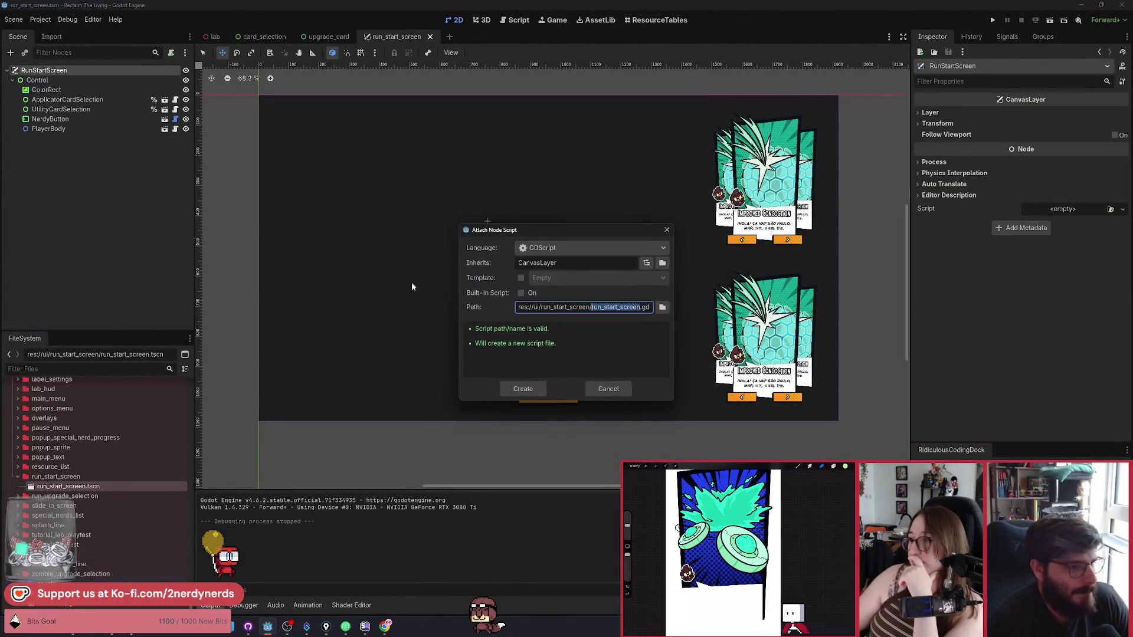
click(538, 389)
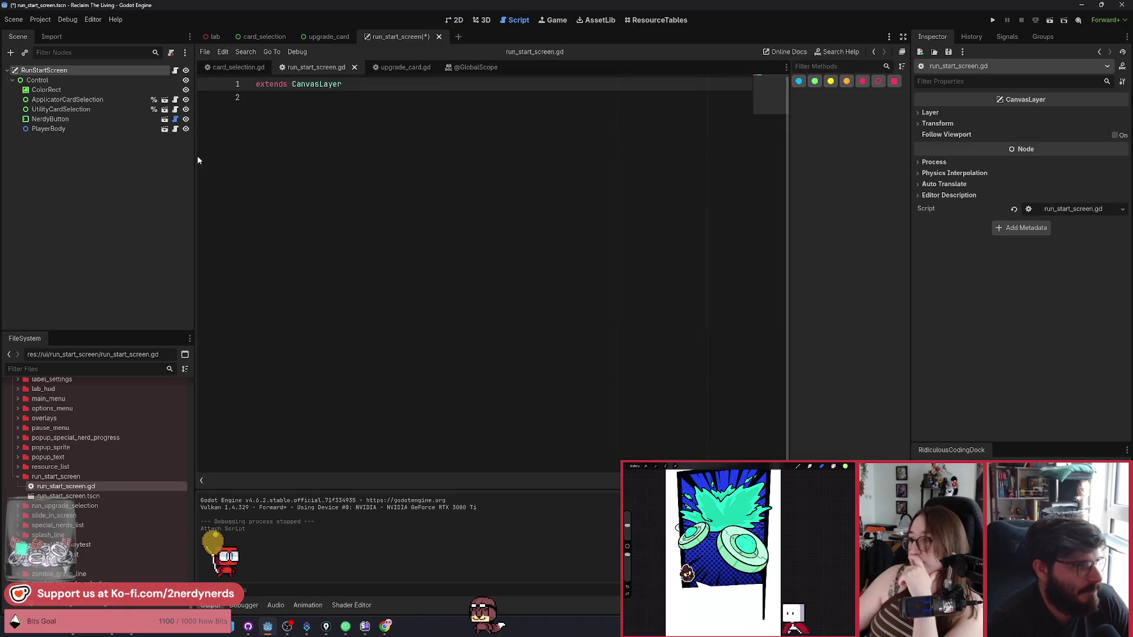
Step: Declare class_name RunStartScreen on line 2
click(330, 106)
text(class_name R)
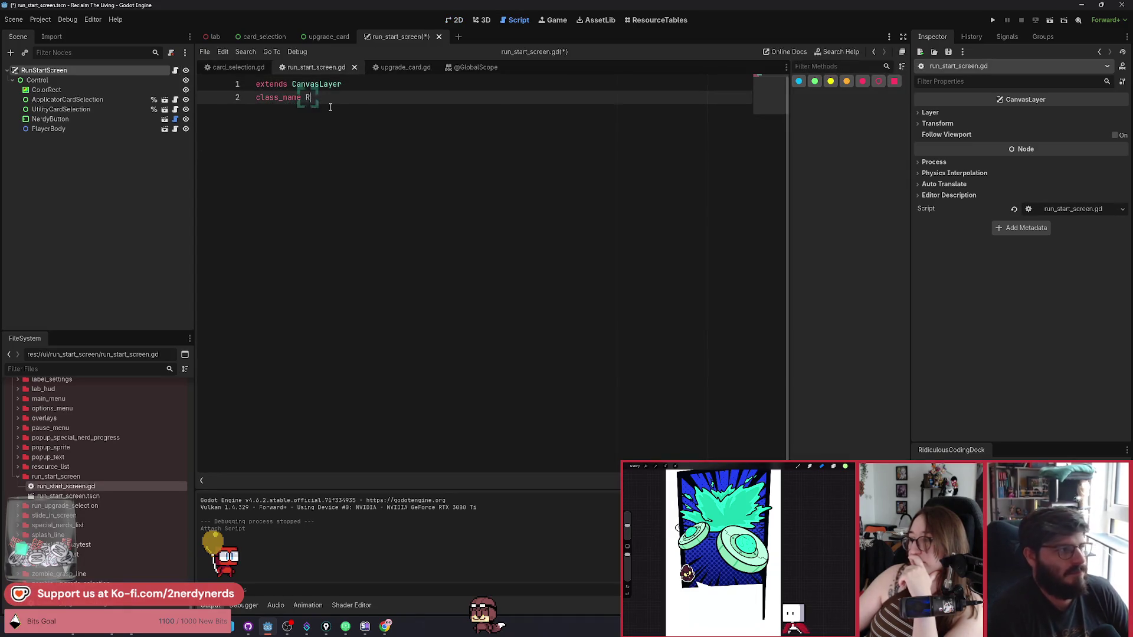
text(unStartScren)
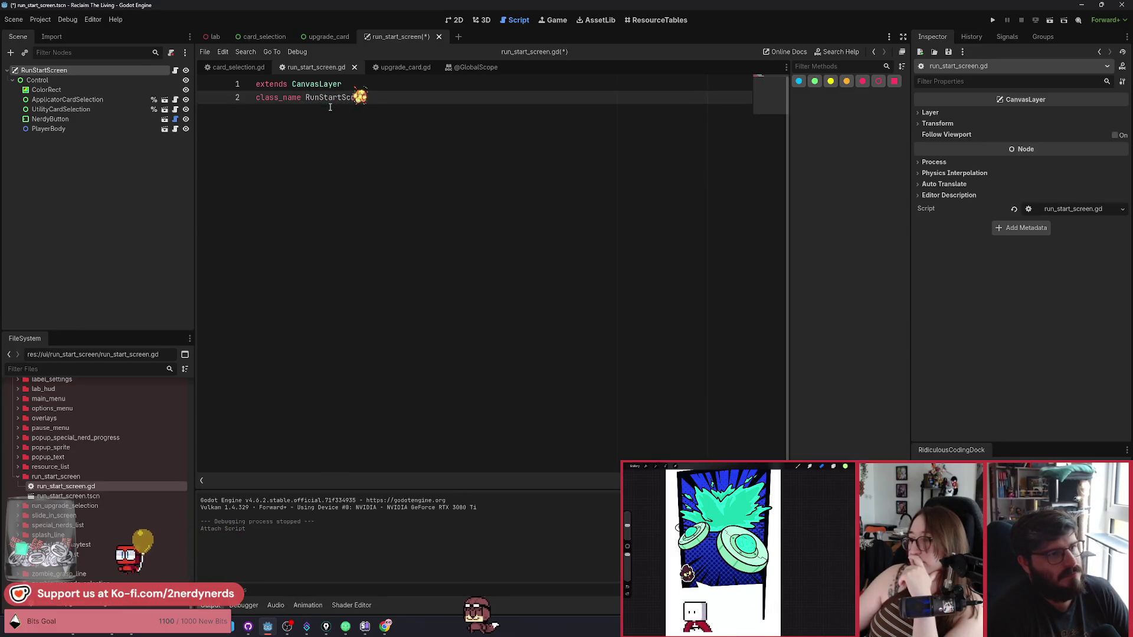
key(BackSpace)
text(en)
key(Return)
key(Return)
key(Return)
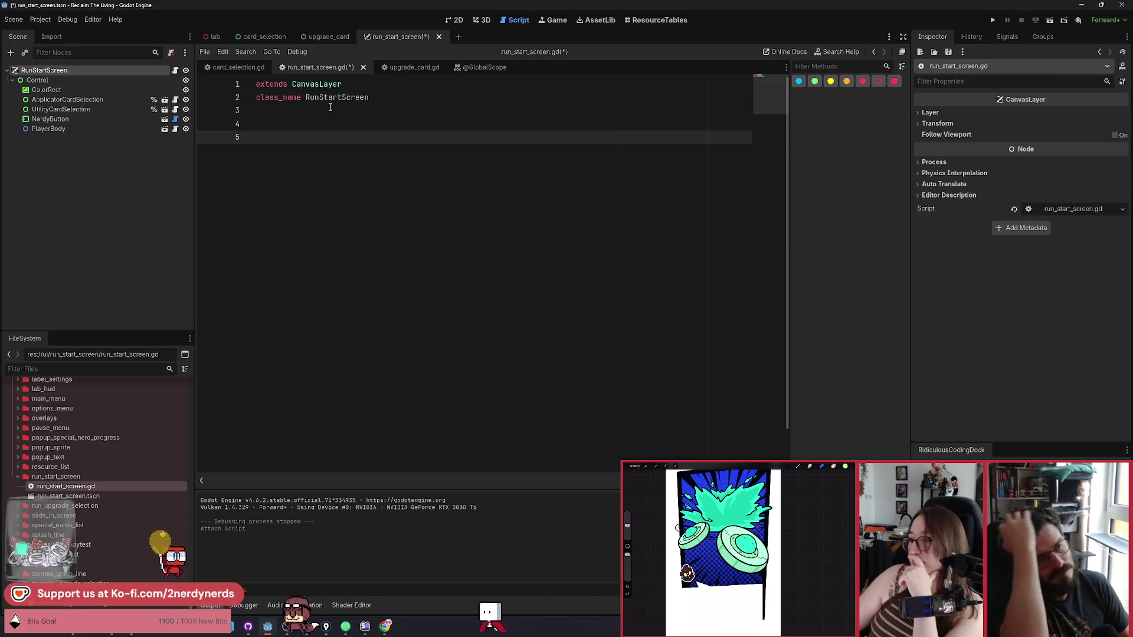
Step: Add an empty _ready() -> void function with blank lines above it
text(func )
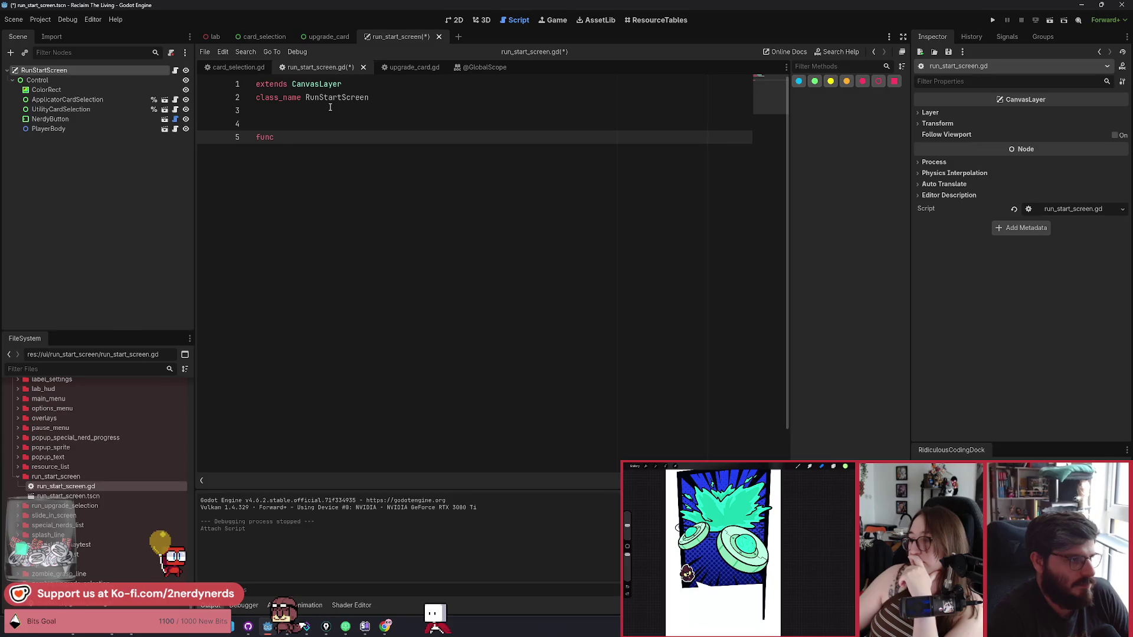
text(_rea)
key(Return)
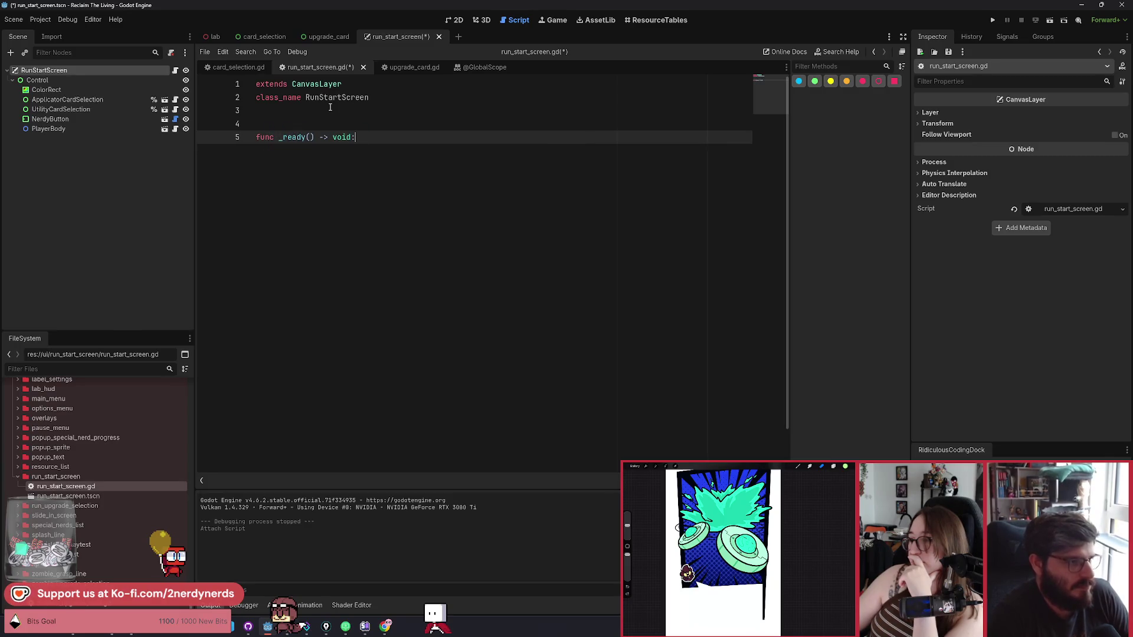
key(Return)
key(Up)
key(Up)
key(Return)
key(Return)
key(Up)
Step: Start declaring var applicators on line 5
text(fu)
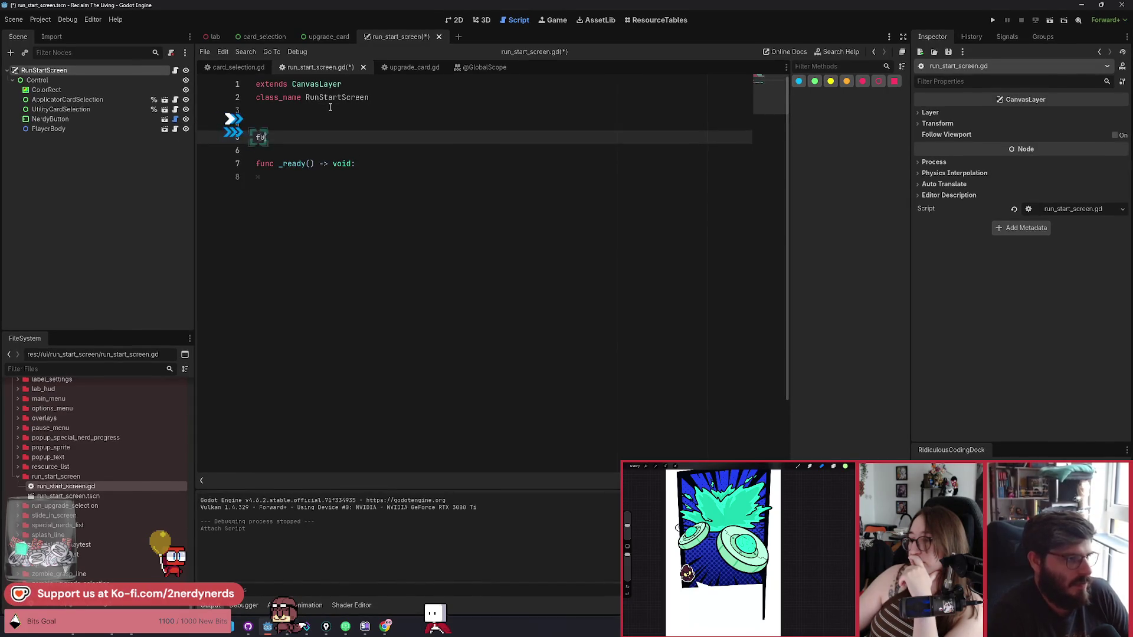
key(BackSpace)
key(BackSpace)
text(ar applicators: A)
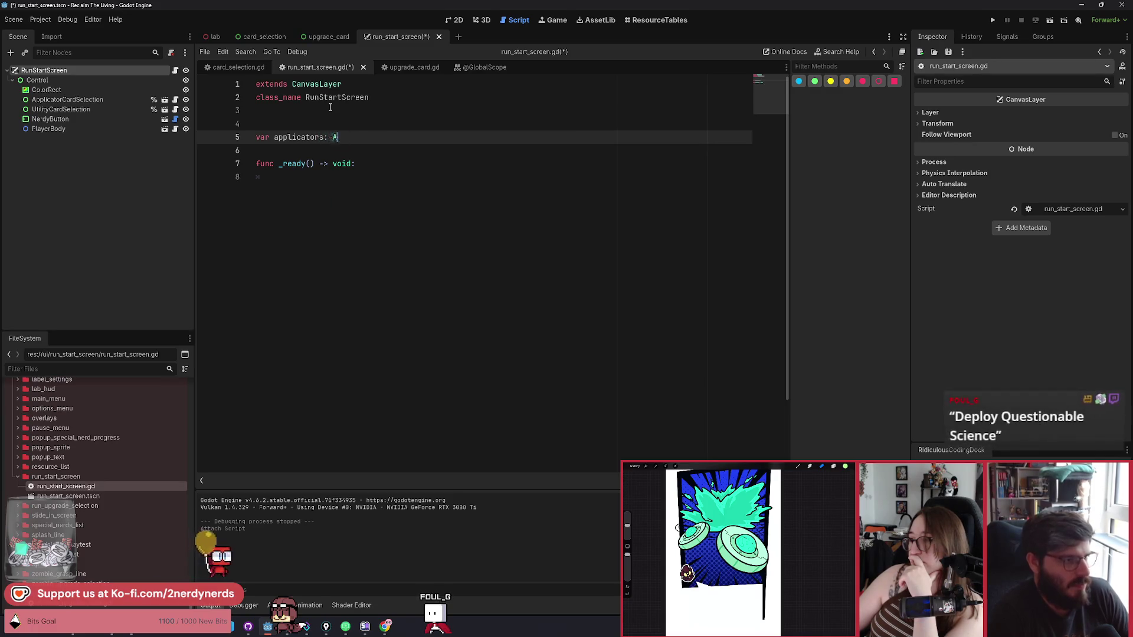
Step: Type applicators as Array[RunUpgrade] and assign it an empty multi-line array literal
key(BackSpace)
text(Arra)
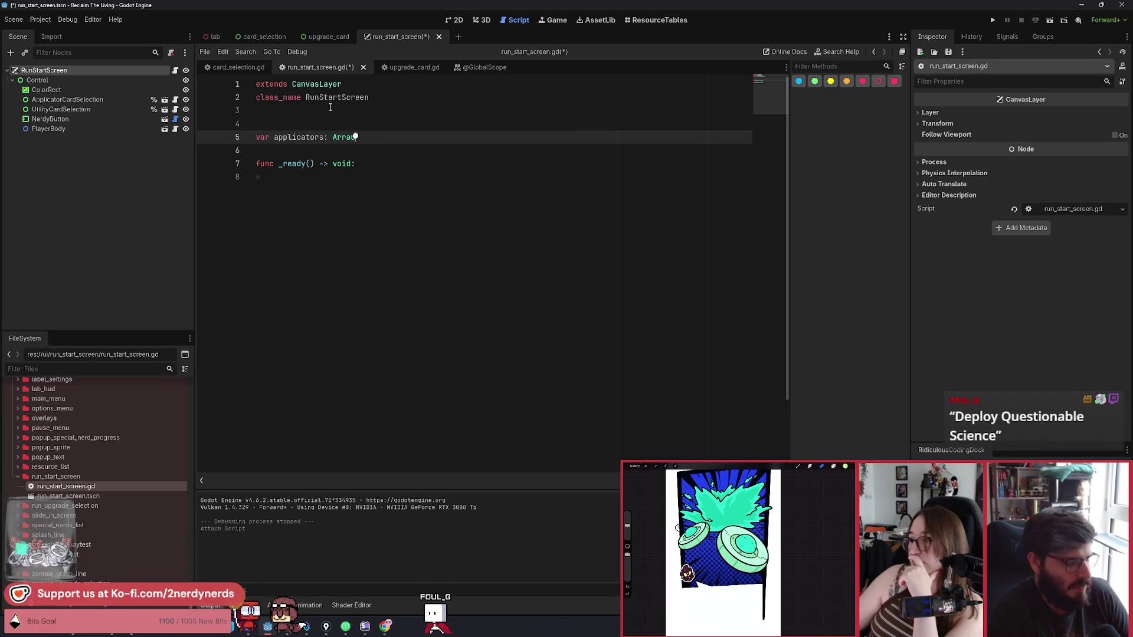
text(u[y[)
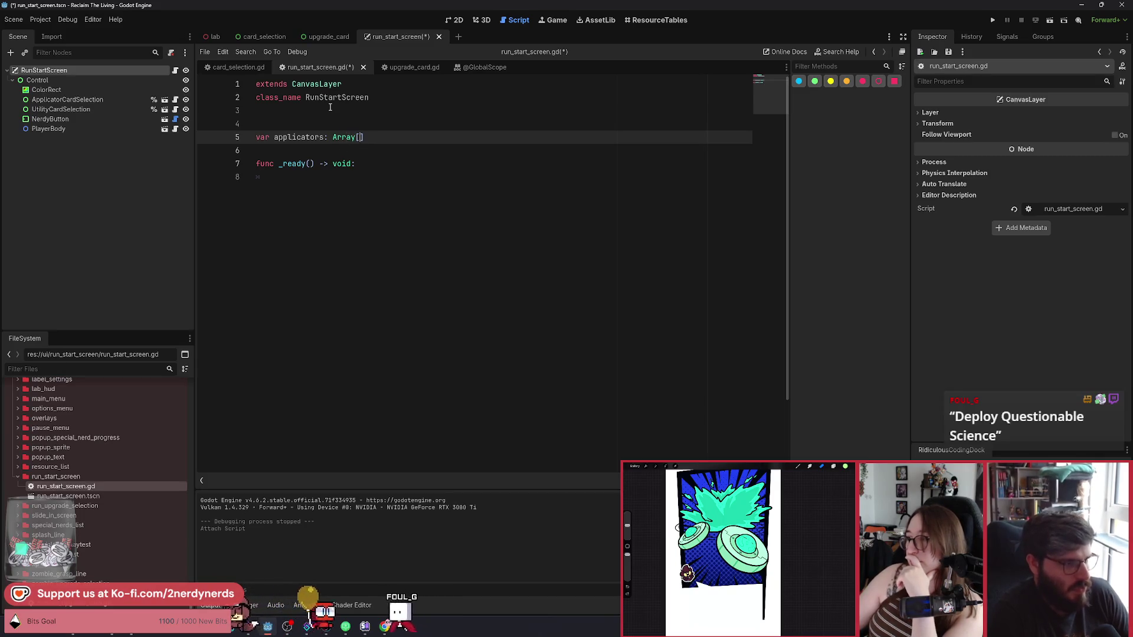
text(RunUpgrade)
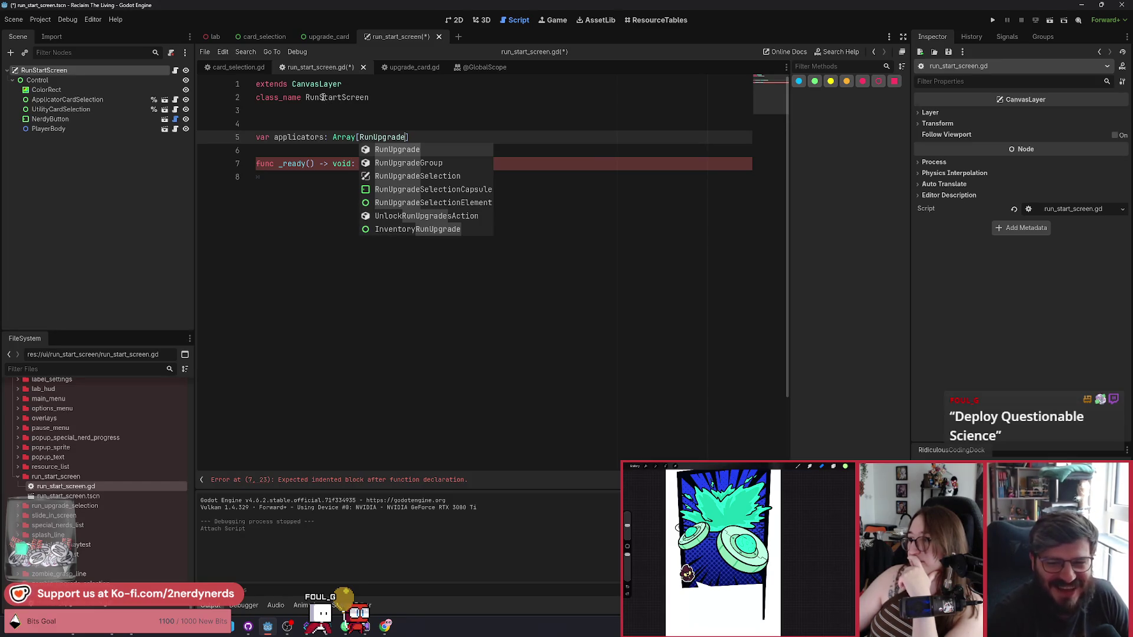
key(Right)
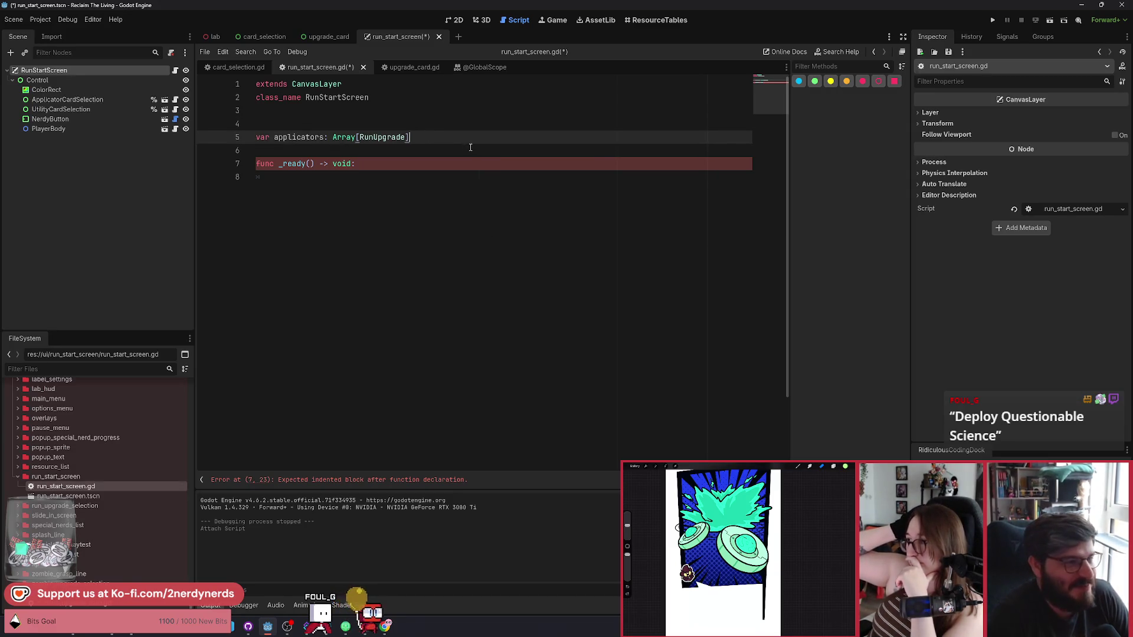
text( =)
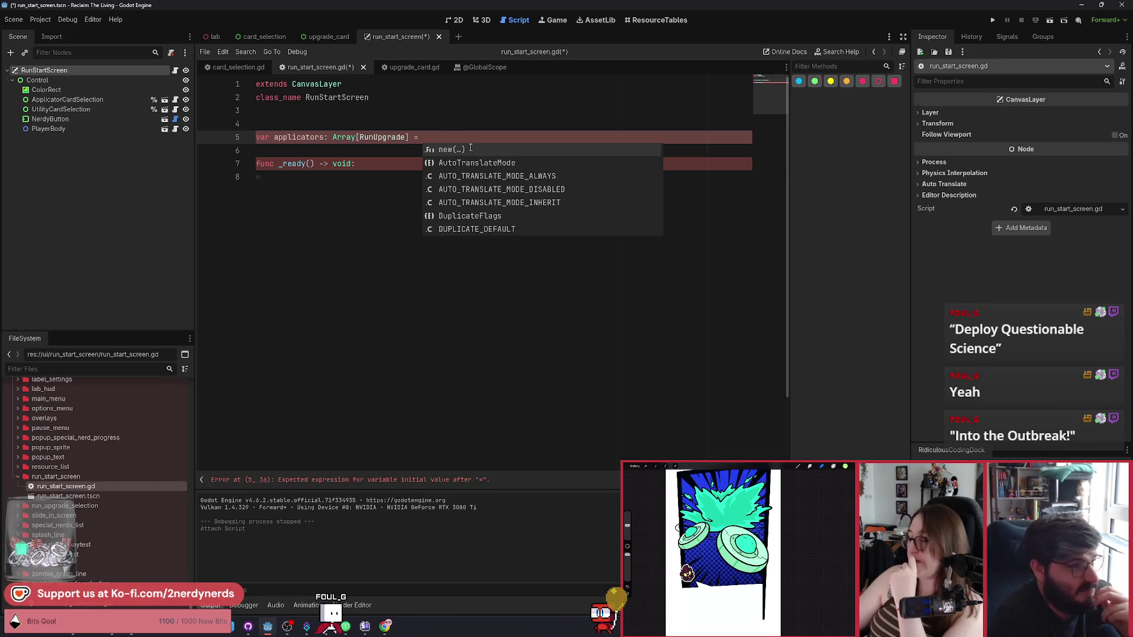
text([)
key(Return)
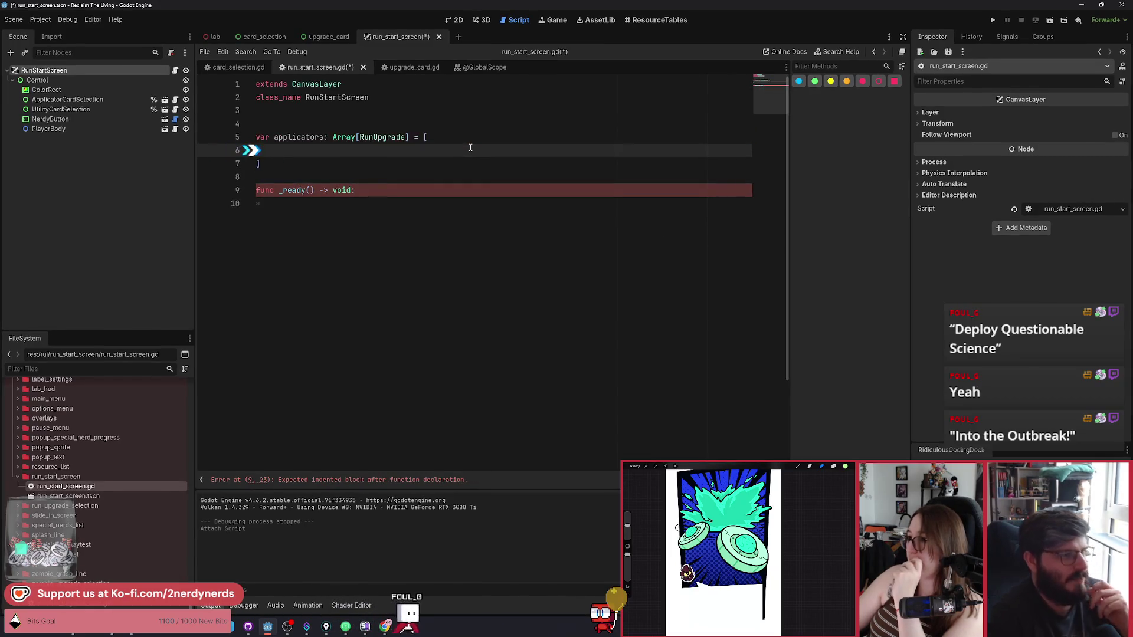
click(235, 70)
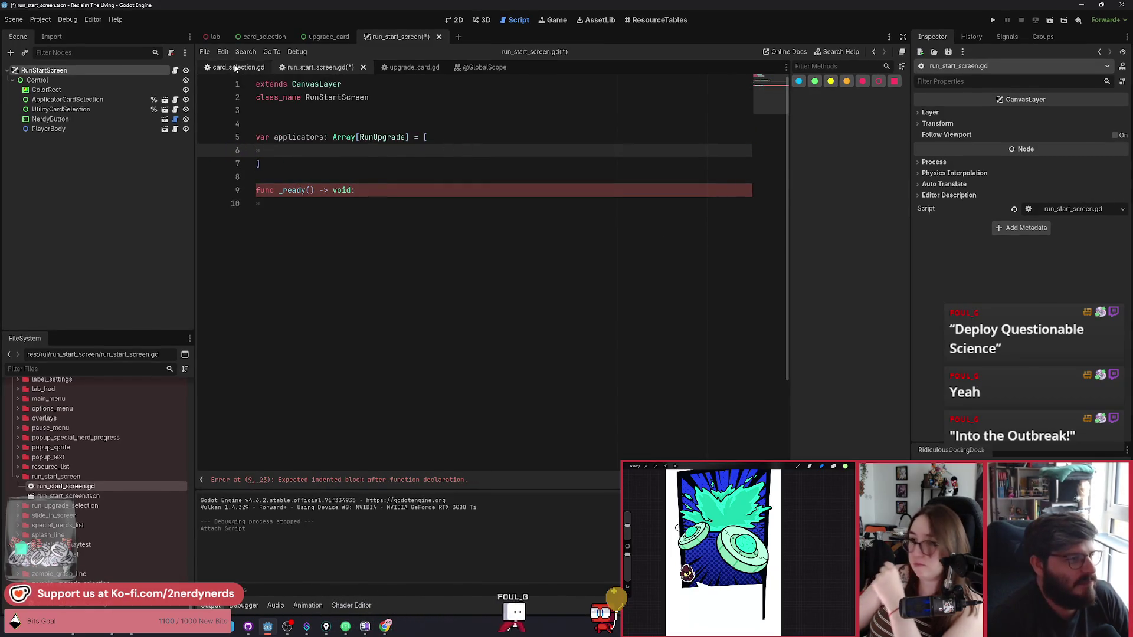
Step: Move the Dart, Flask, Missiles and Firehose load lines from card_selection.gd into the applicators array and save
scroll(334, 281, up, 2)
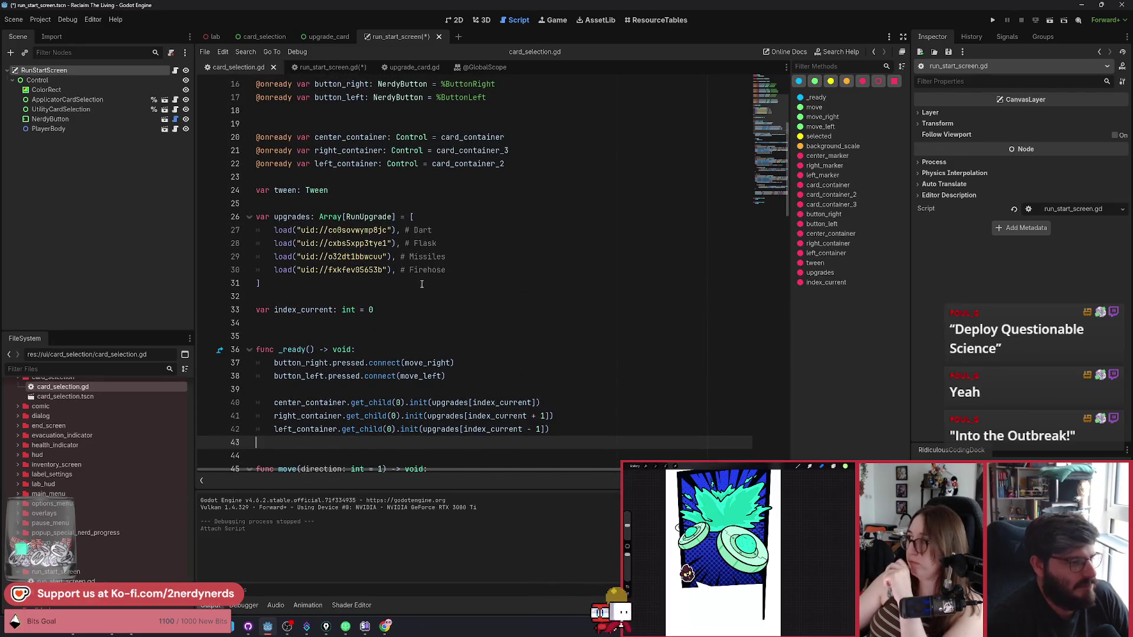
drag(447, 270, 276, 232)
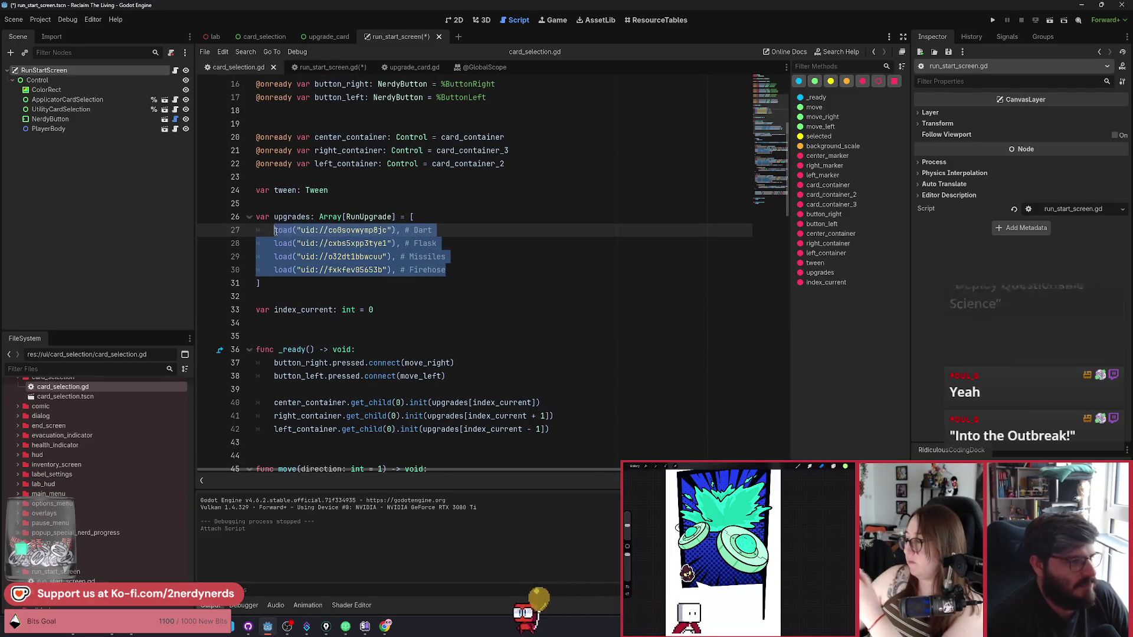
key(ctrl+x)
click(325, 67)
key(ctrl+v)
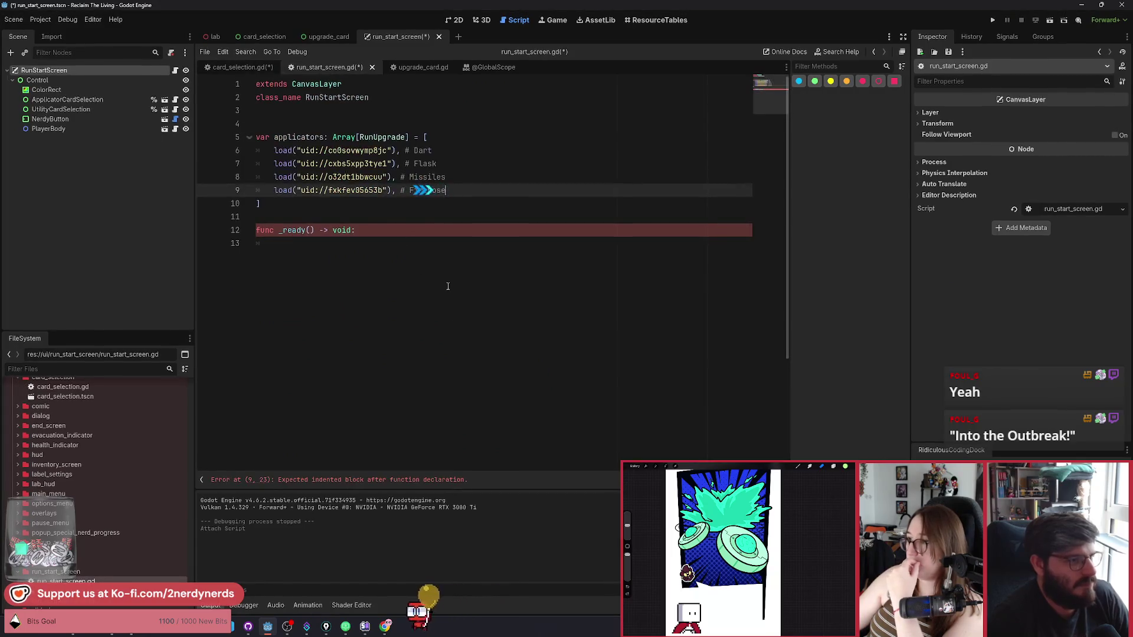
key(ctrl+s)
click(301, 205)
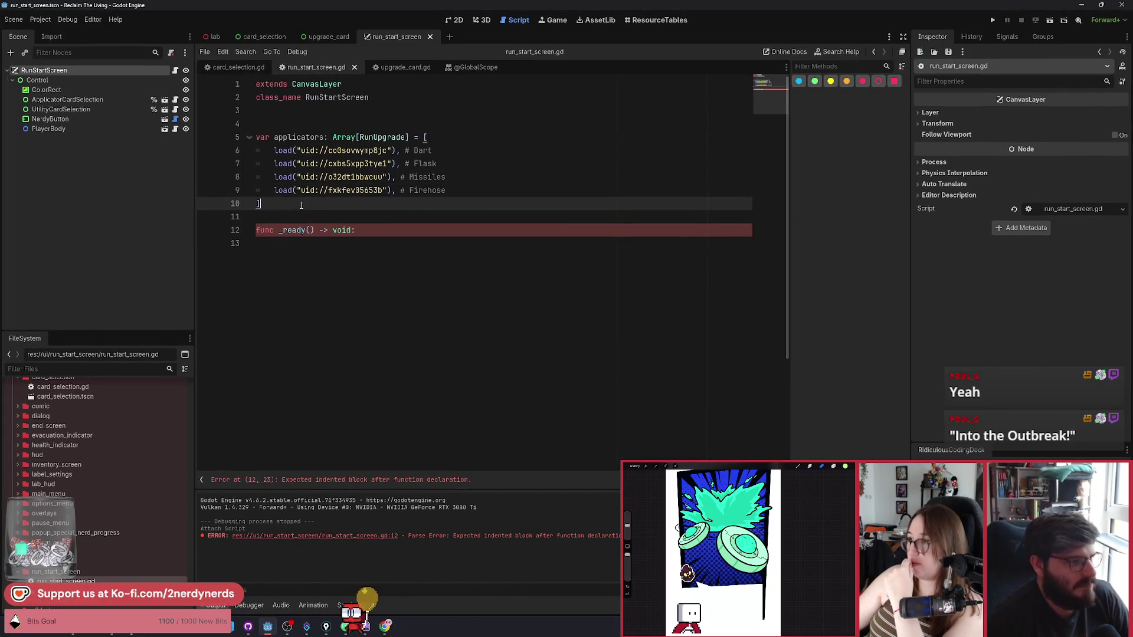
click(312, 244)
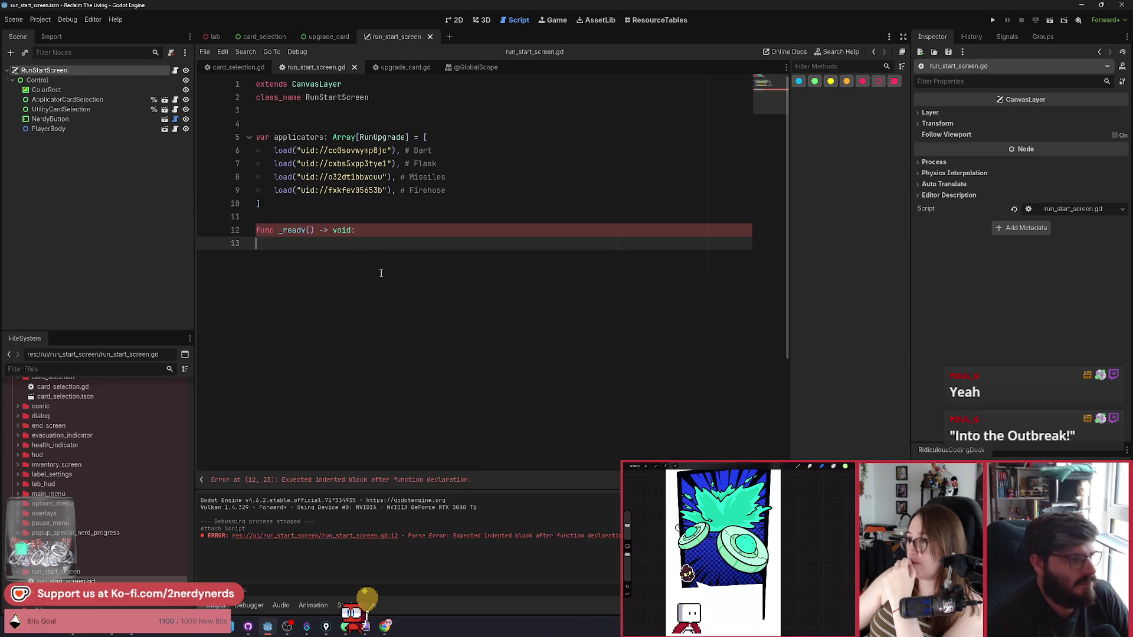
click(282, 115)
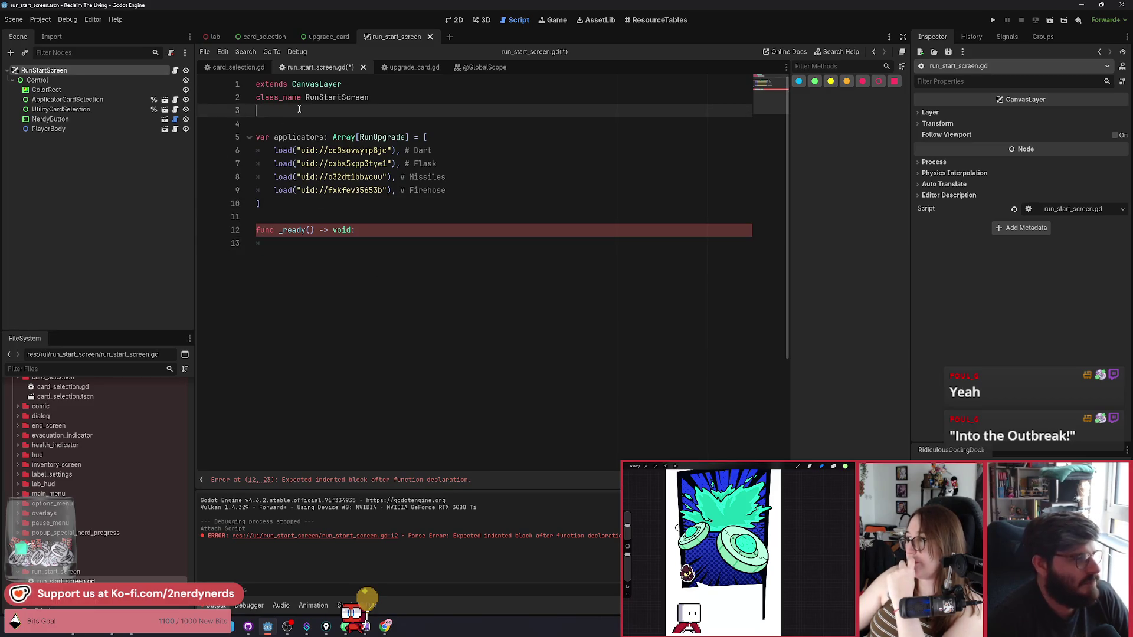
key(Return)
key(Return)
click(106, 100)
shift+click(64, 109)
drag(65, 109, 283, 137)
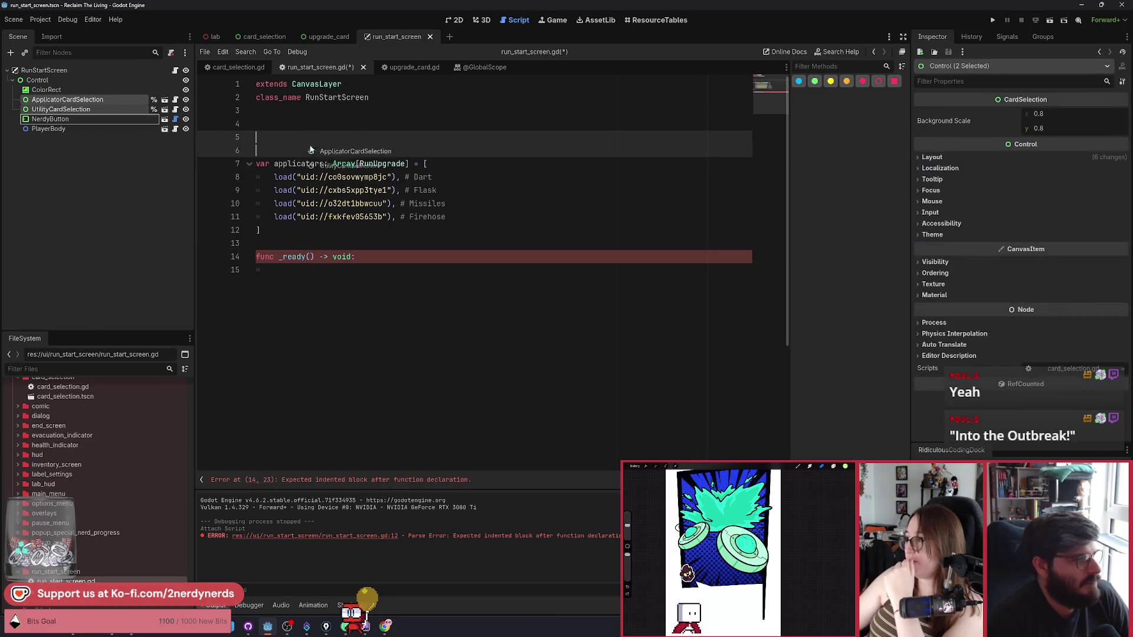
key(ctrl+s)
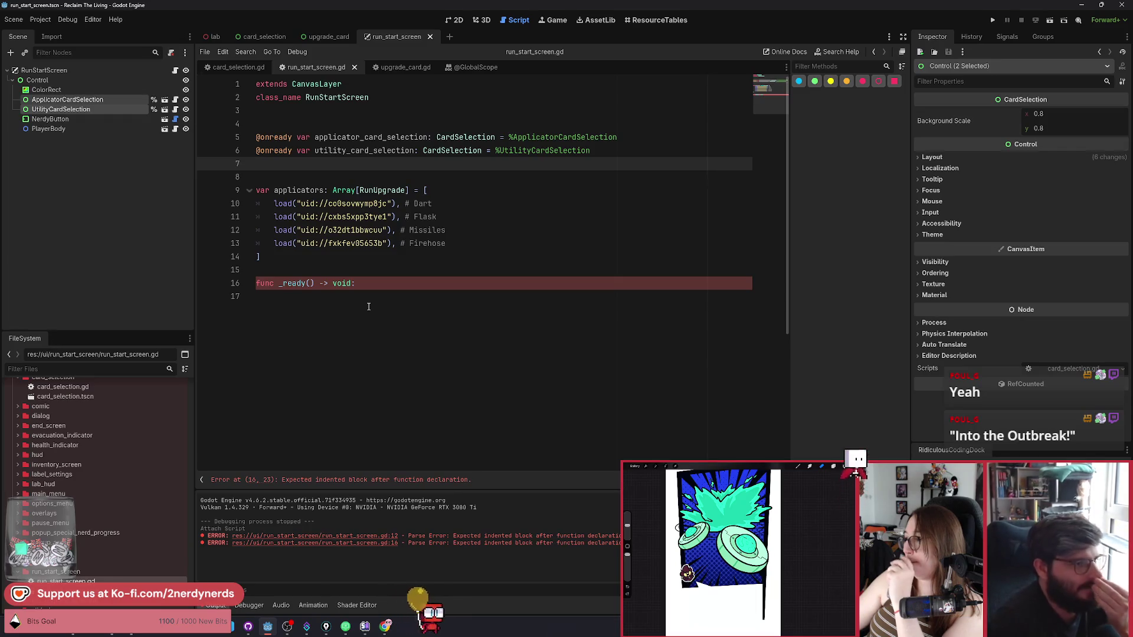
click(362, 306)
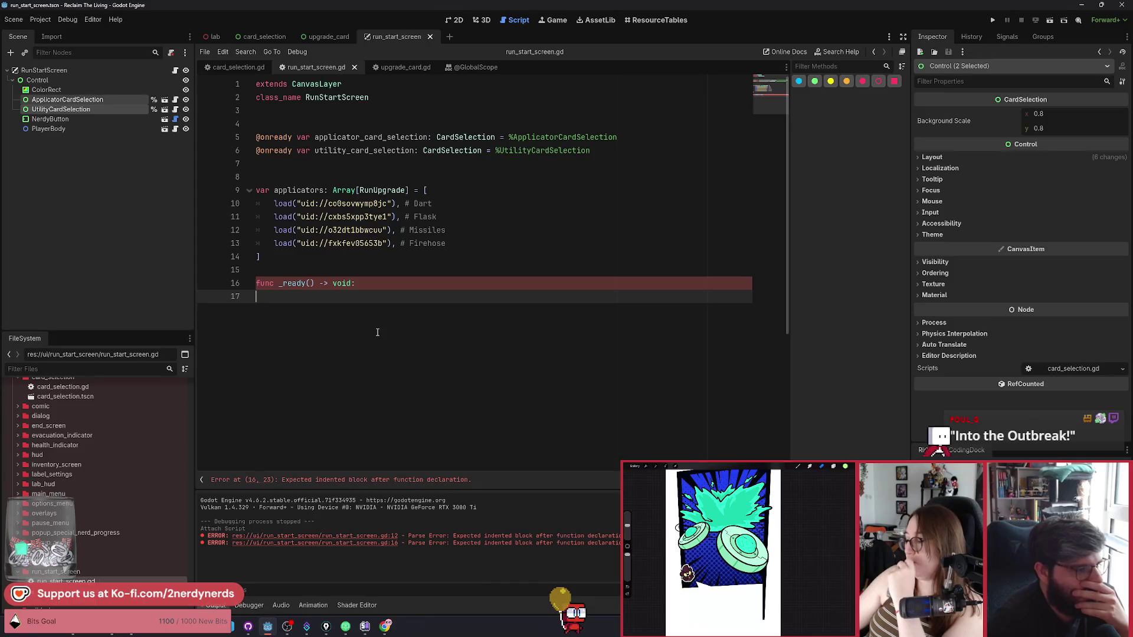
drag(297, 258, 253, 194)
Step: Duplicate the applicators array as utilities and delete its four copied entries
key(ctrl+c)
click(285, 270)
key(ctrl+v)
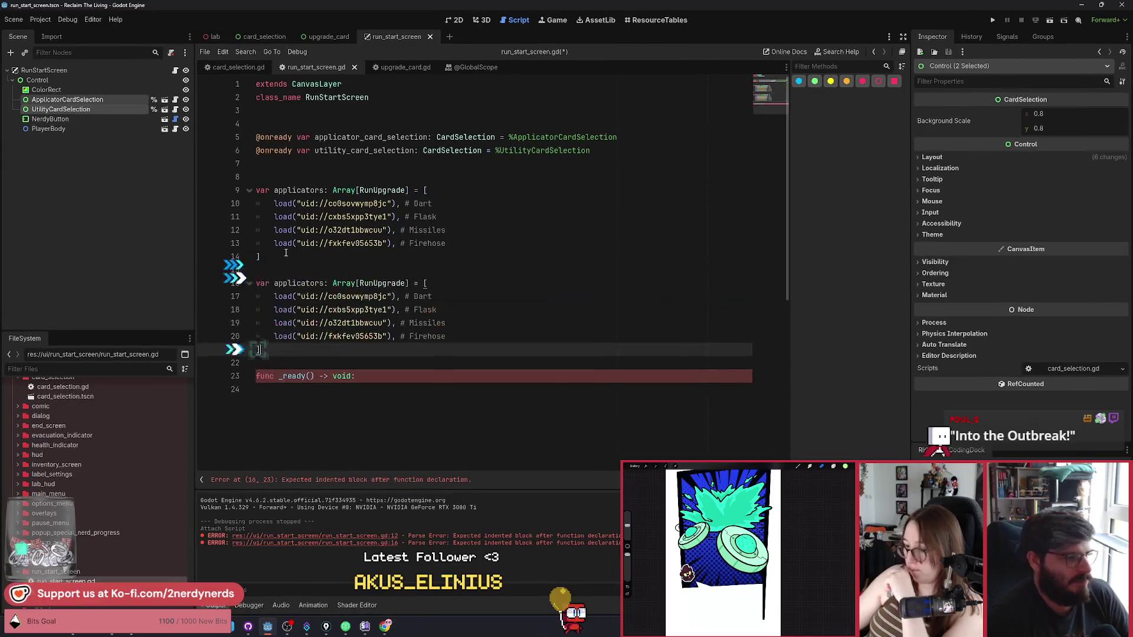
double_click(300, 284)
text(uti)
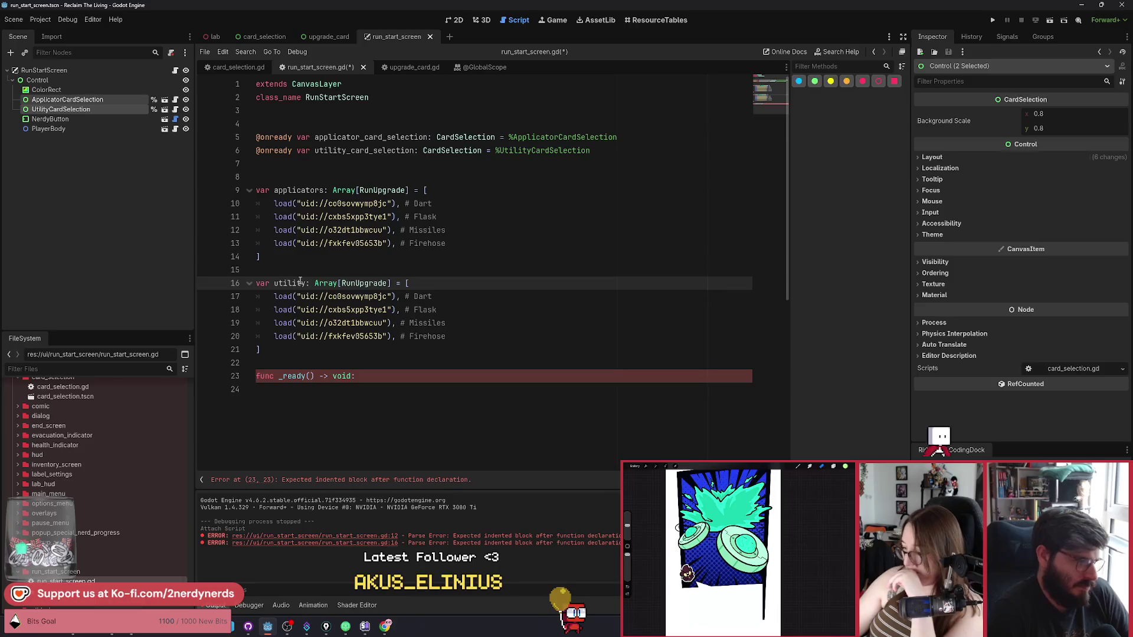
key(BackSpace)
text(ies)
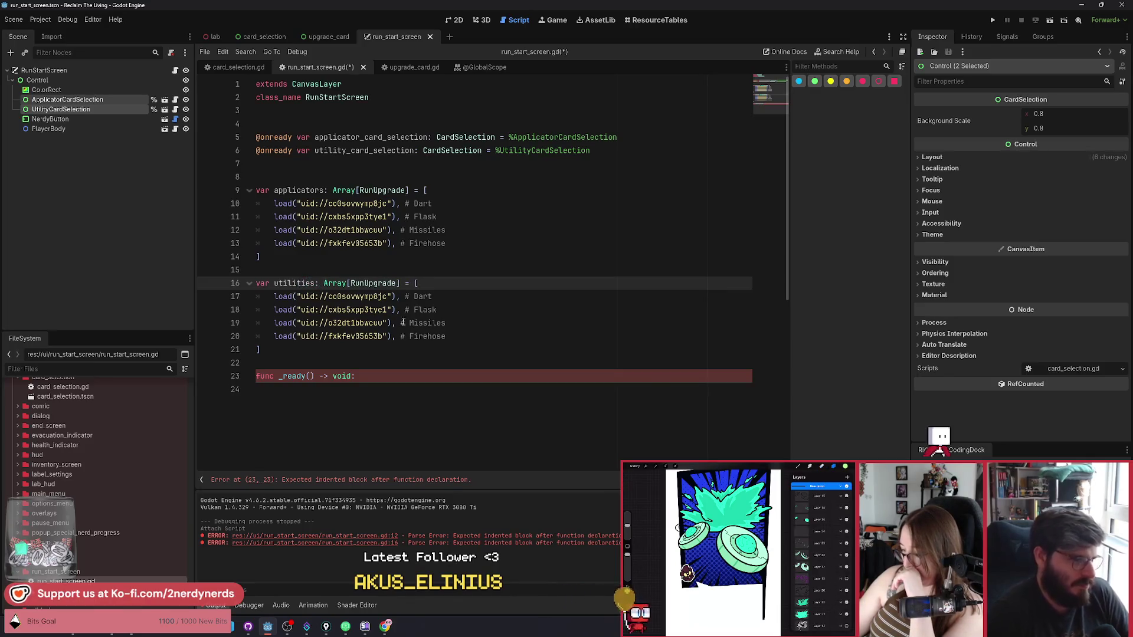
drag(447, 337, 273, 297)
key(BackSpace)
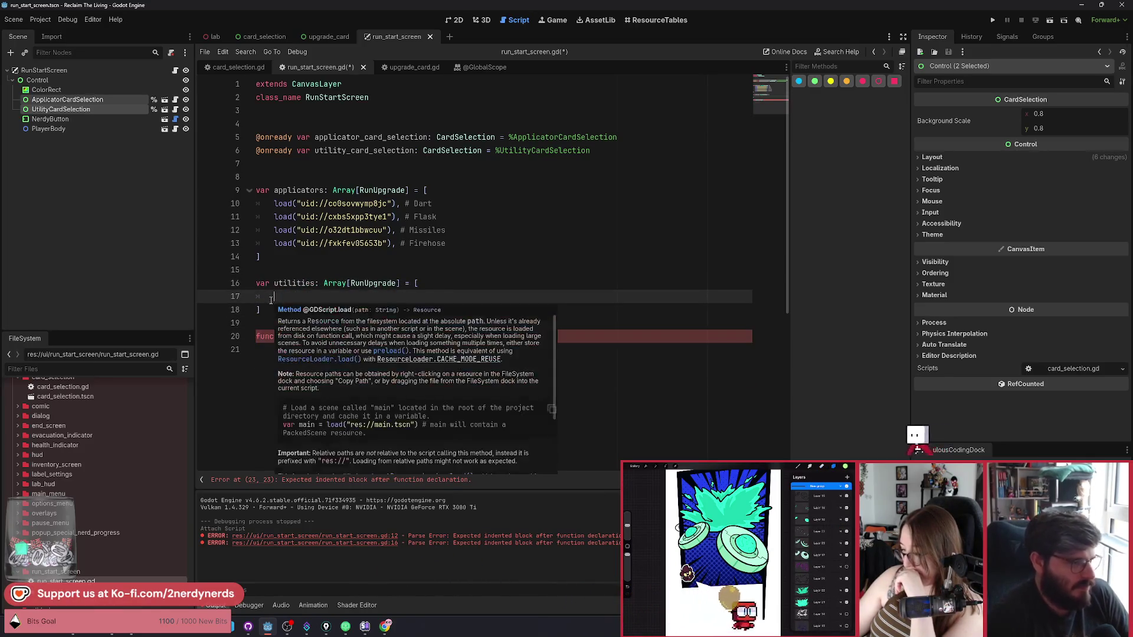
Step: Insert the utility dash resource from FileSystem into utilities, trimmed to a plain load() call
click(42, 369)
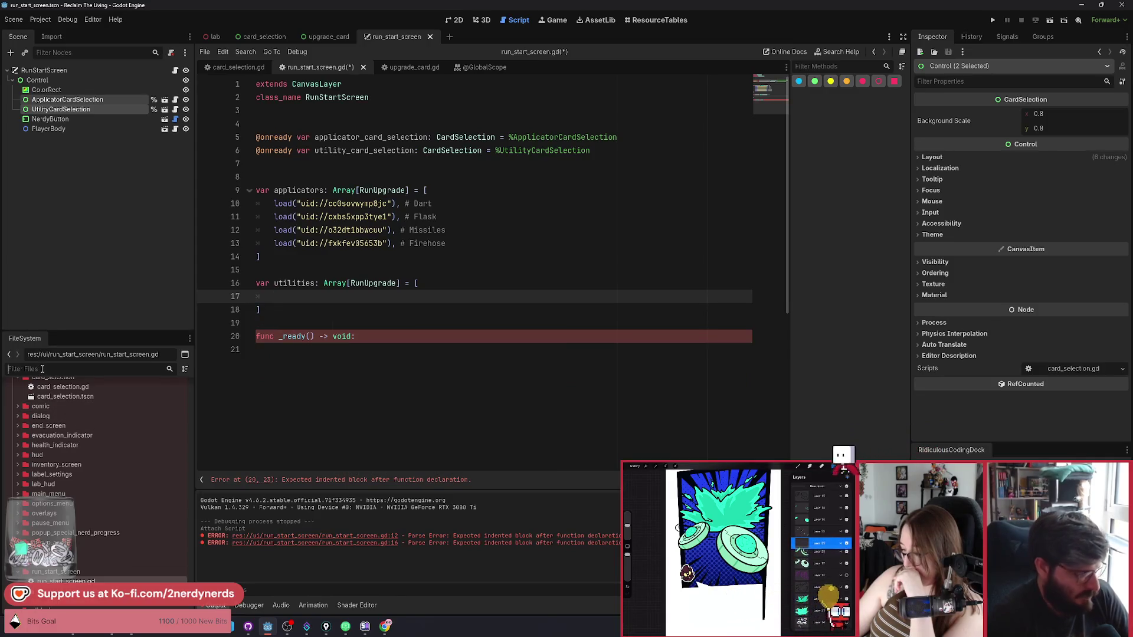
scroll(118, 445, down, 10)
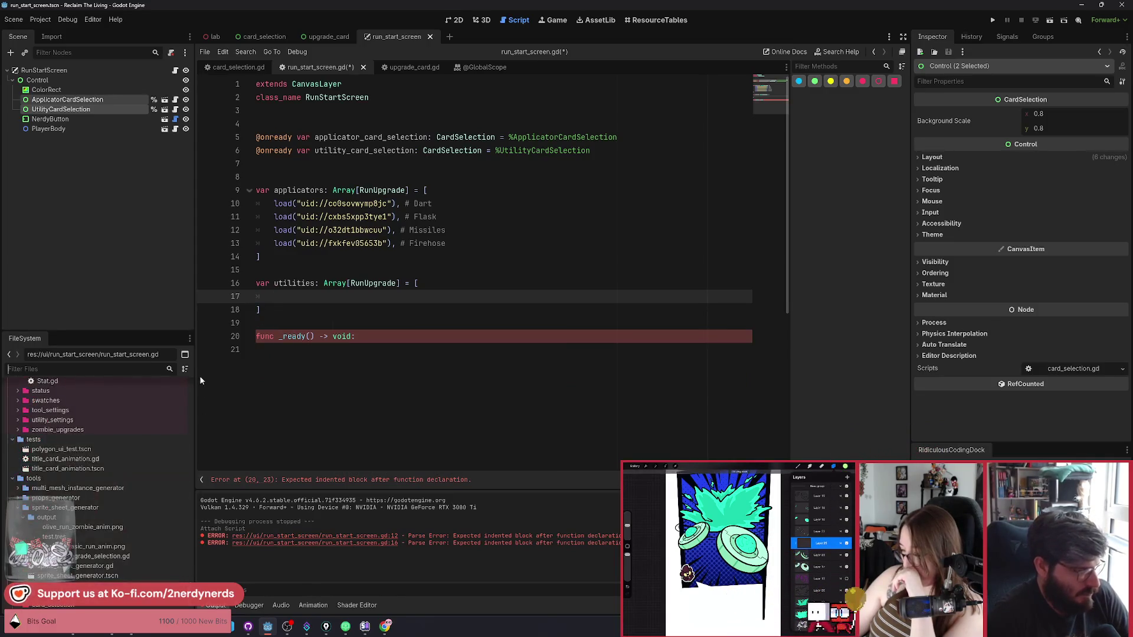
scroll(187, 375, up, 5)
scroll(88, 448, up, 5)
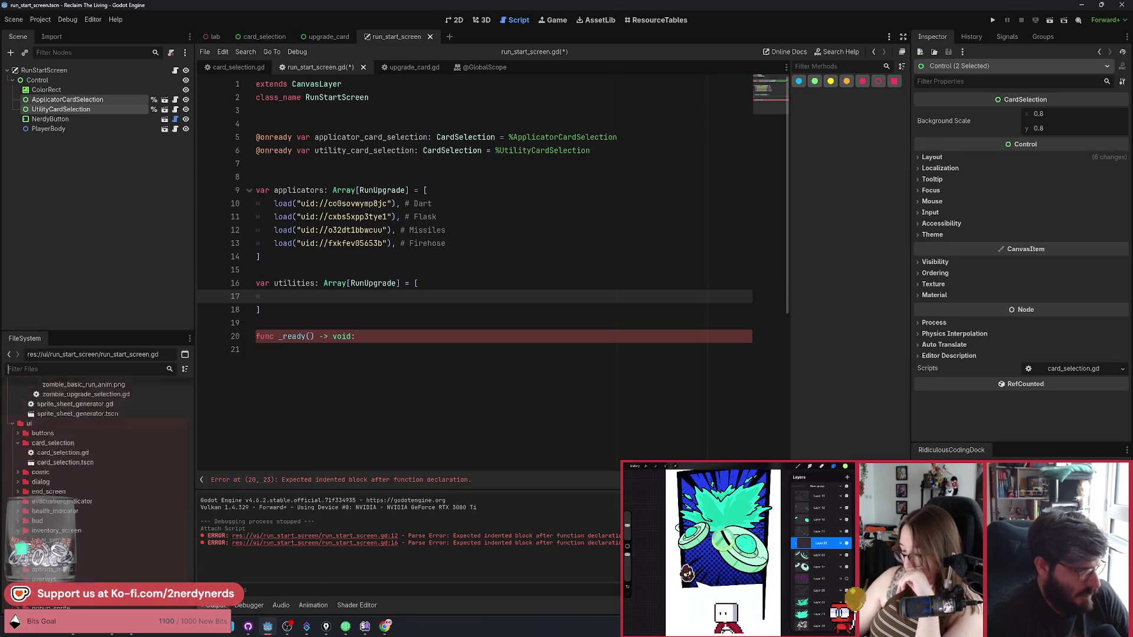
click(54, 400)
scroll(79, 503, down, 5)
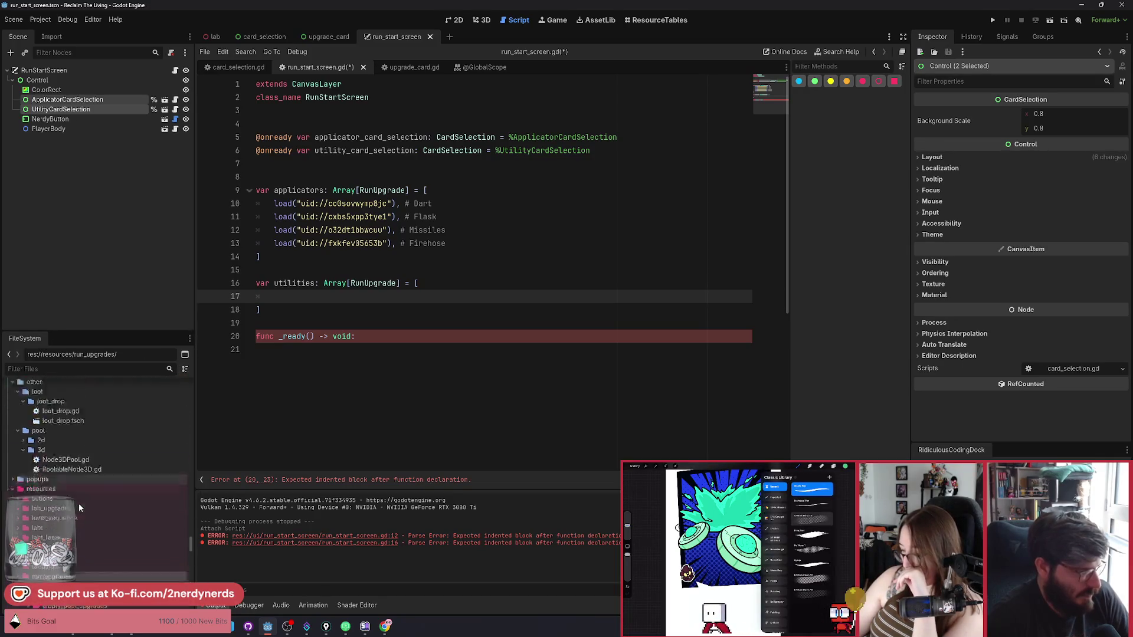
click(27, 445)
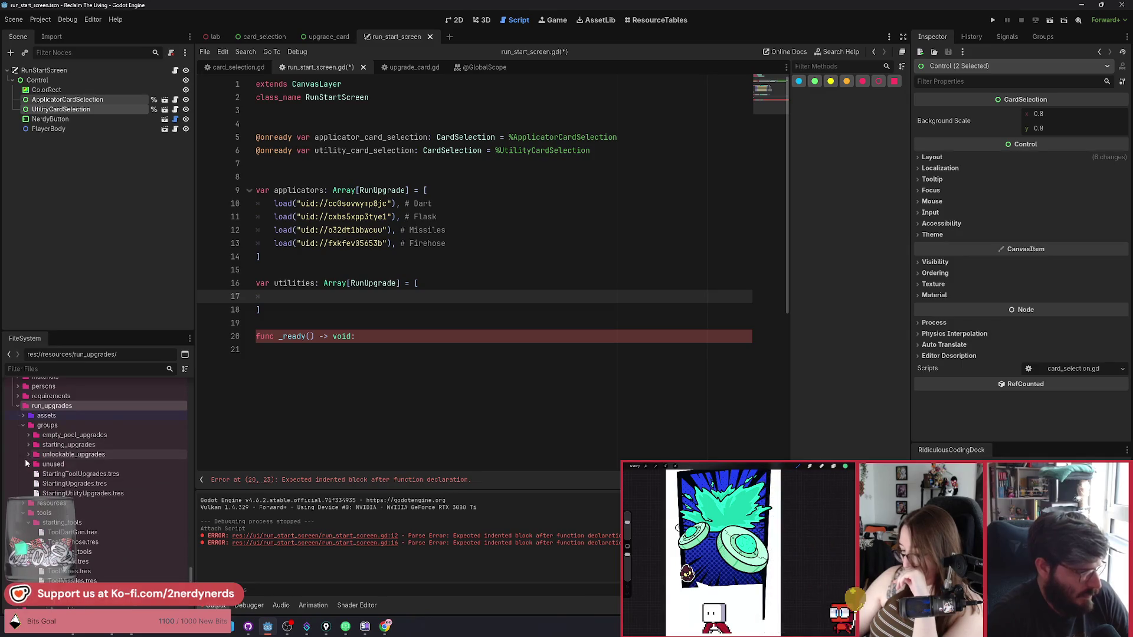
click(21, 517)
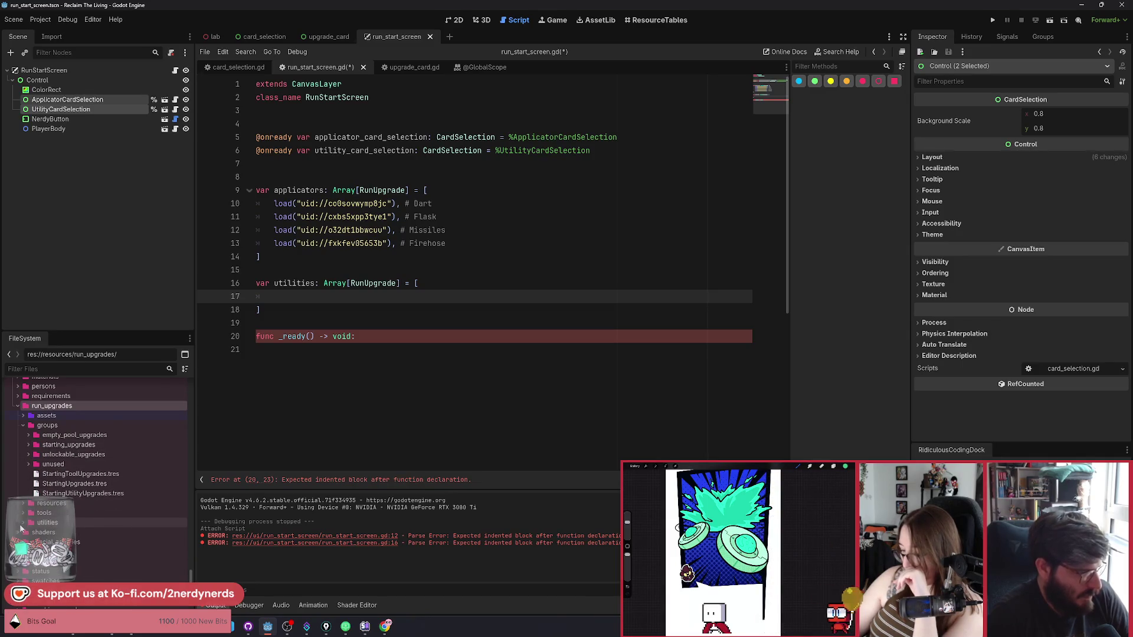
mouse_move(62, 541)
mouse_down()
mouse_move(316, 299)
mouse_move(295, 298)
mouse_up()
drag(382, 296, 273, 296)
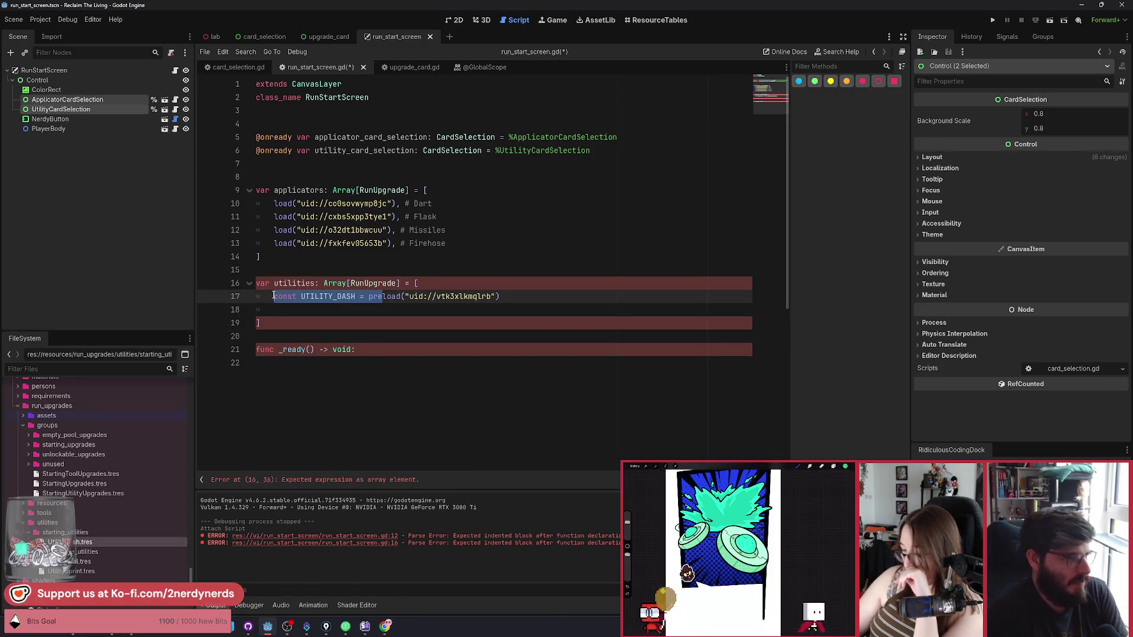
key(BackSpace)
click(283, 316)
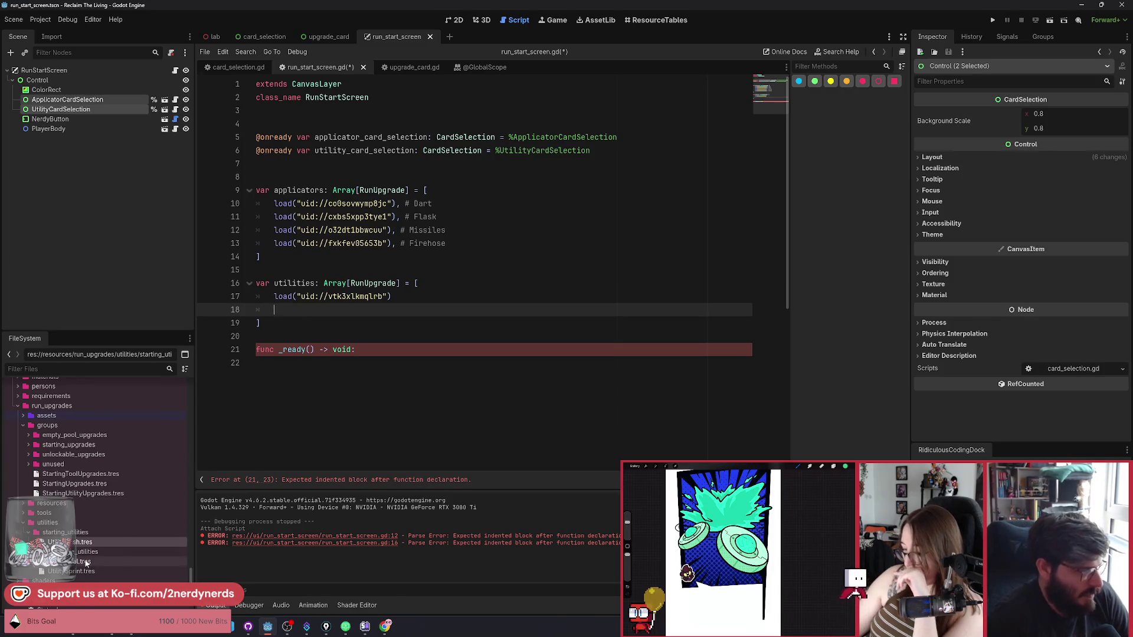
Step: Add the UtilityHeal and UtilitySprint resources as plain load() lines
drag(85, 562, 290, 313)
drag(69, 571, 284, 325)
drag(383, 309, 274, 309)
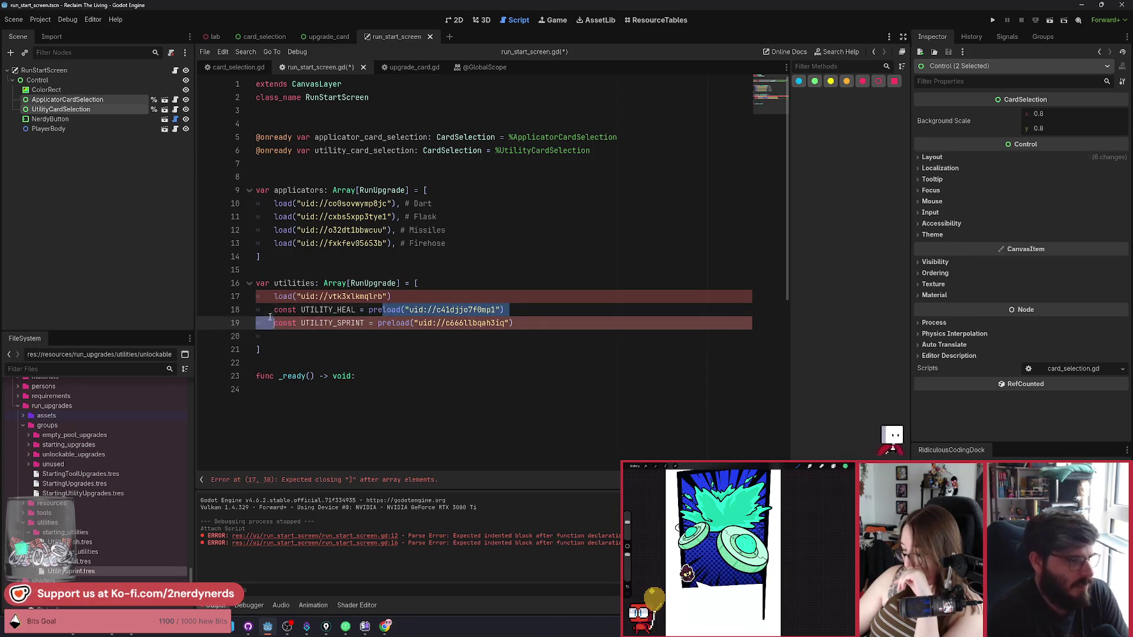
key(BackSpace)
drag(392, 322, 275, 323)
key(BackSpace)
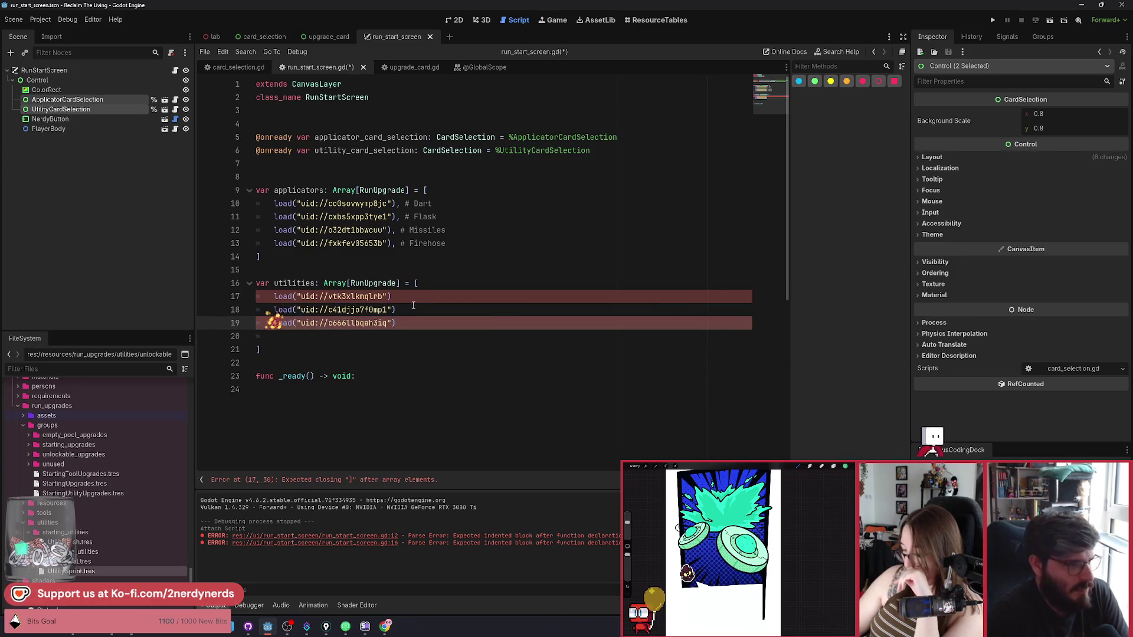
Step: Separate the utility entries with commas and remove the empty line before the closing bracket
click(415, 300)
text(,)
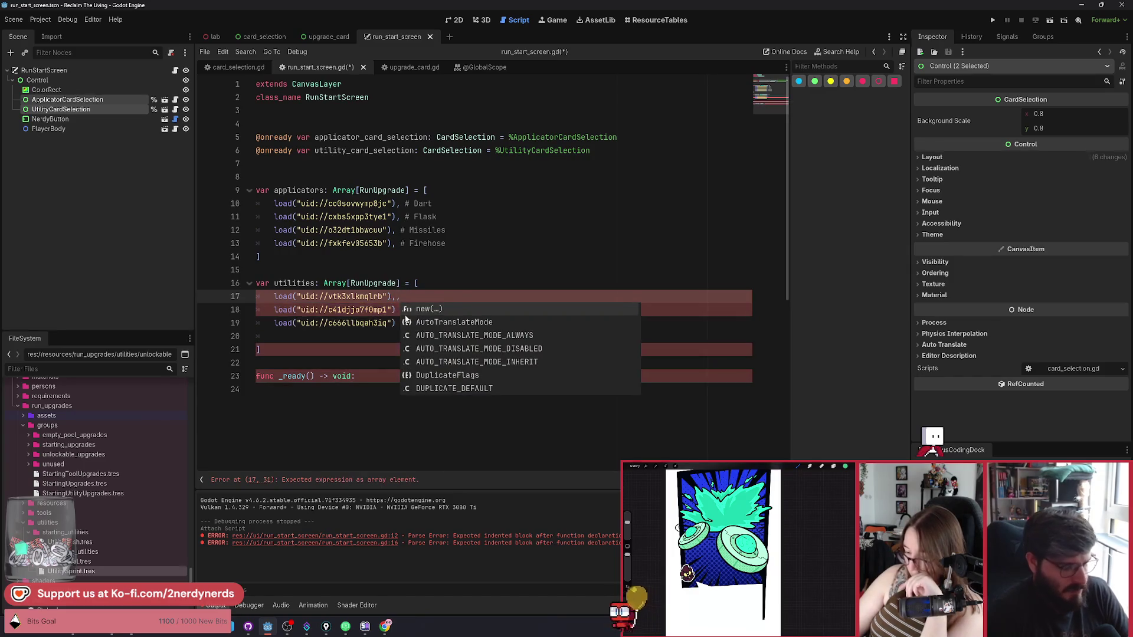
click(396, 310)
text(,)
click(397, 322)
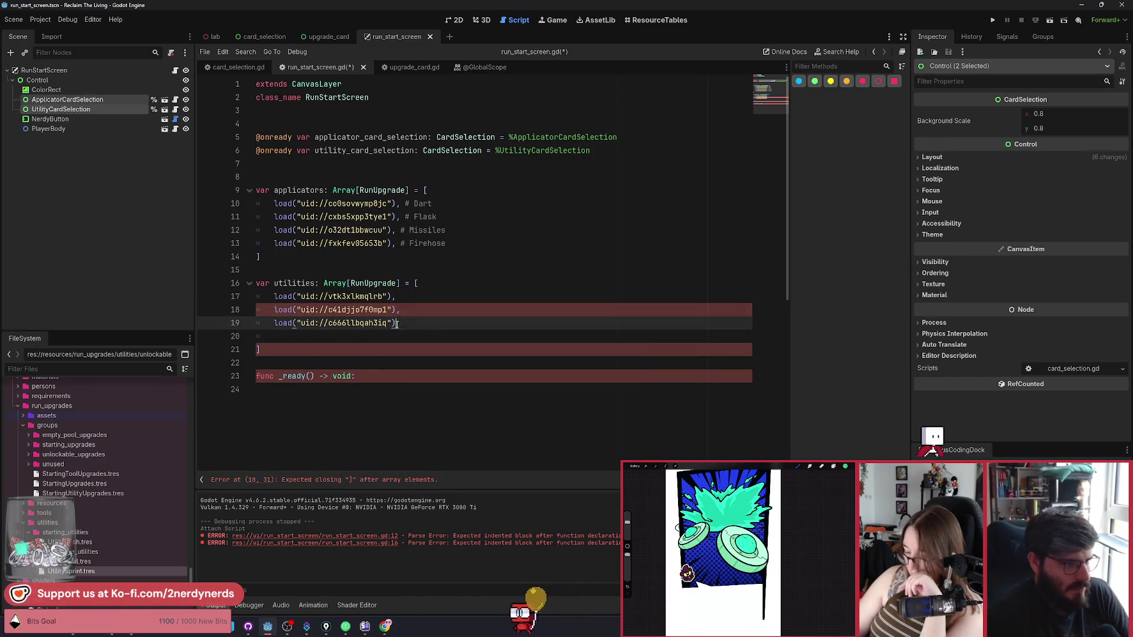
text(,)
click(354, 336)
key(ctrl+shift+k)
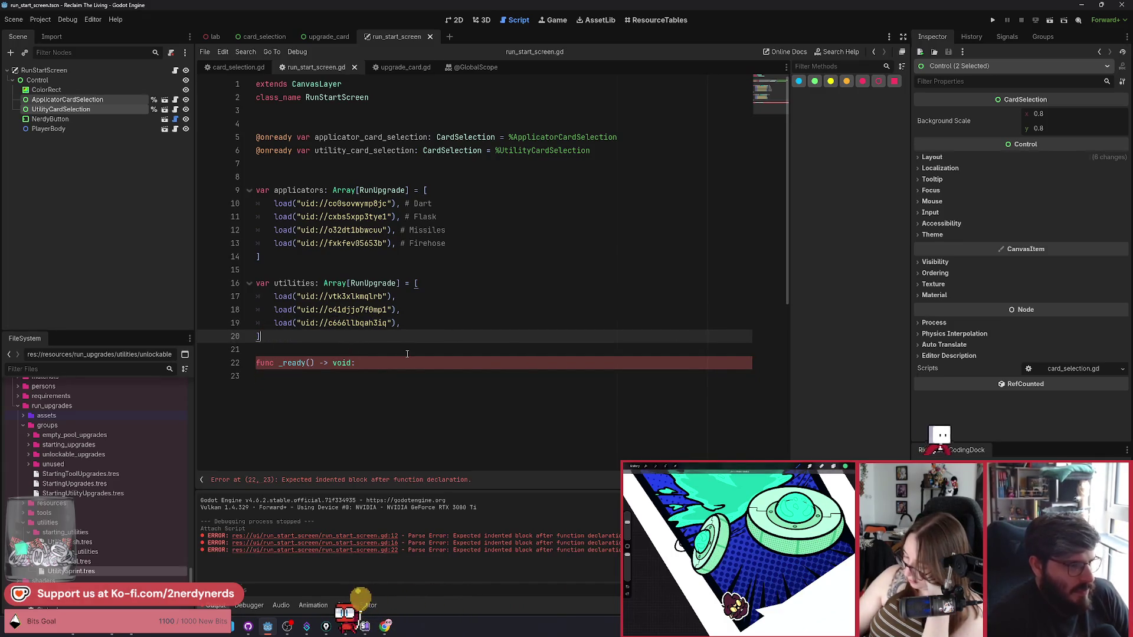
Step: Write applicator_card_selection.init(applicators) inside _ready()
double_click(294, 284)
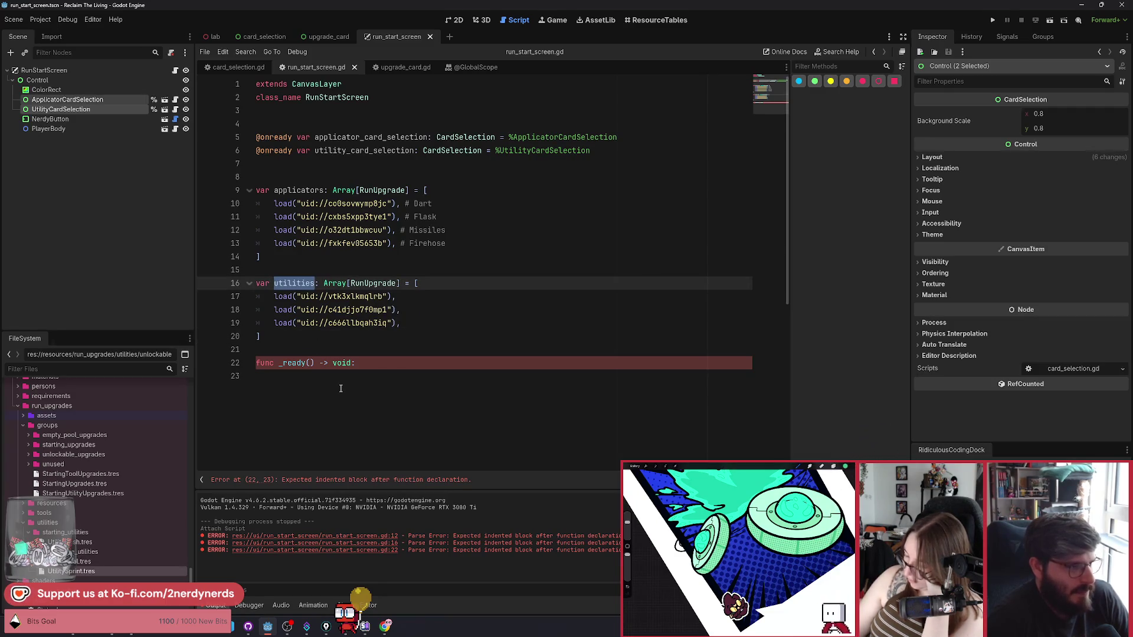
double_click(378, 138)
key(ctrl+c)
click(320, 376)
key(ctrl+v)
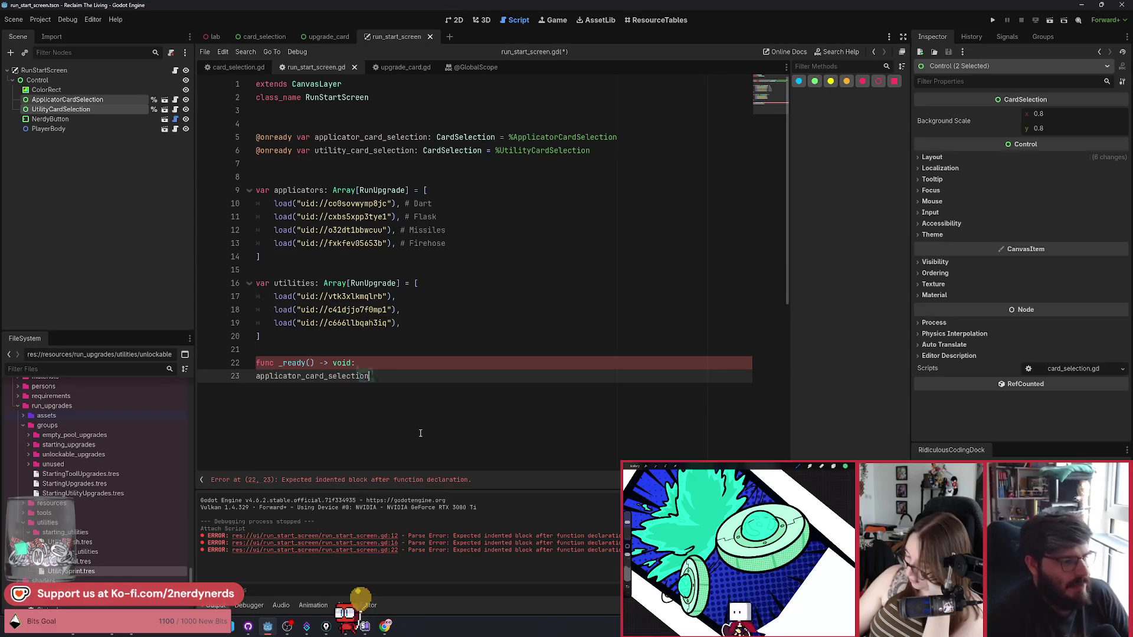
key(shift+Home)
key(BackSpace)
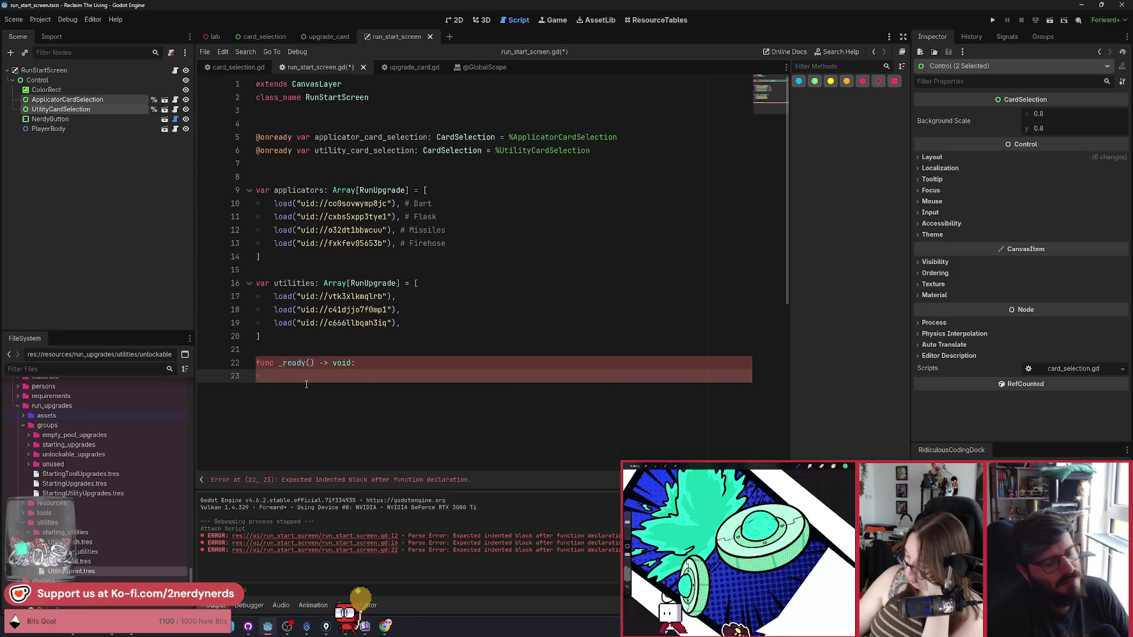
key(ctrl+v)
text(.)
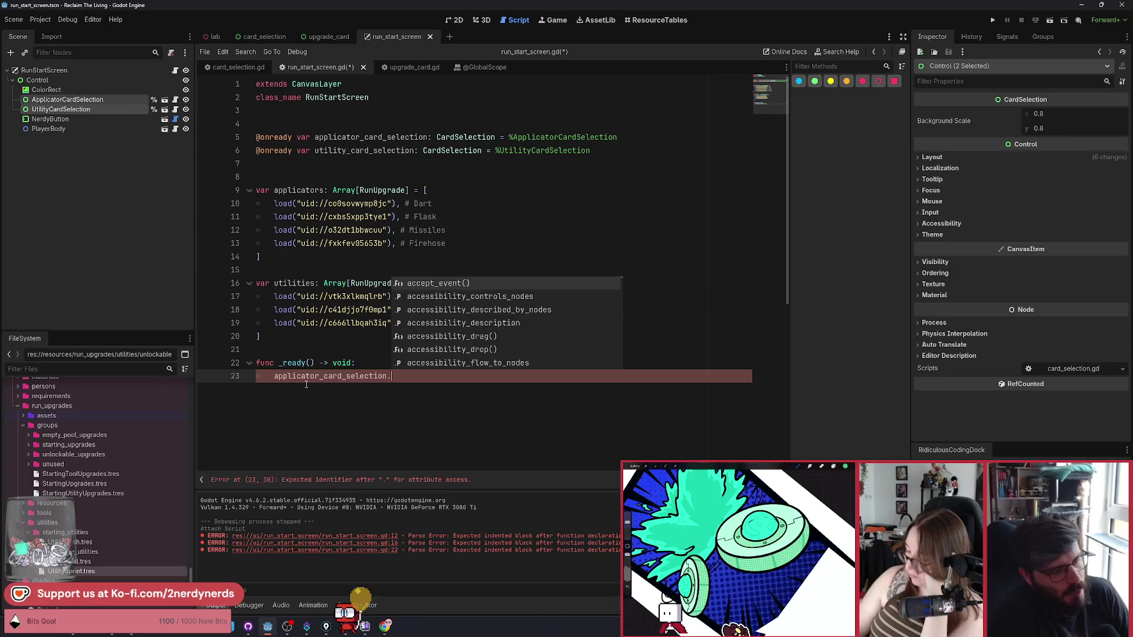
key(Escape)
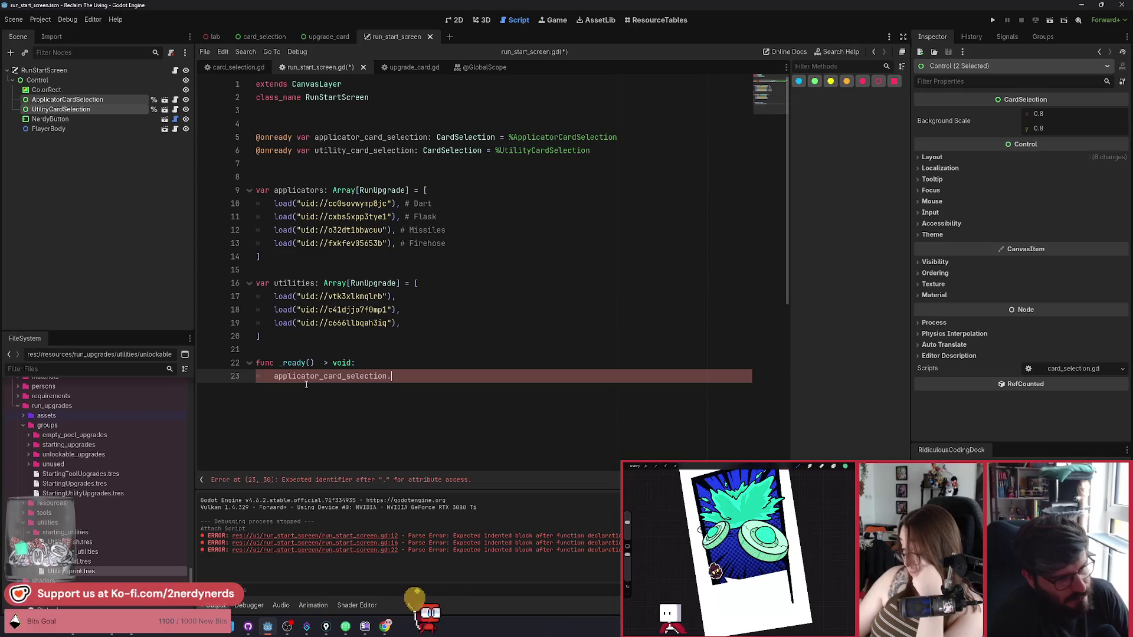
text(init())
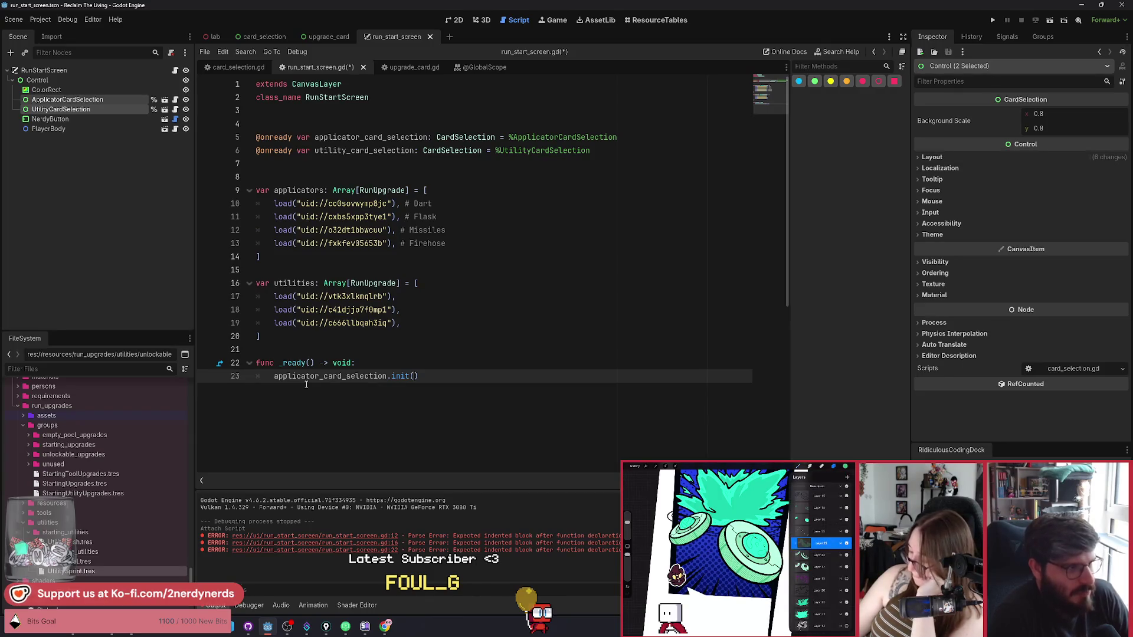
text(applicators)
key(Return)
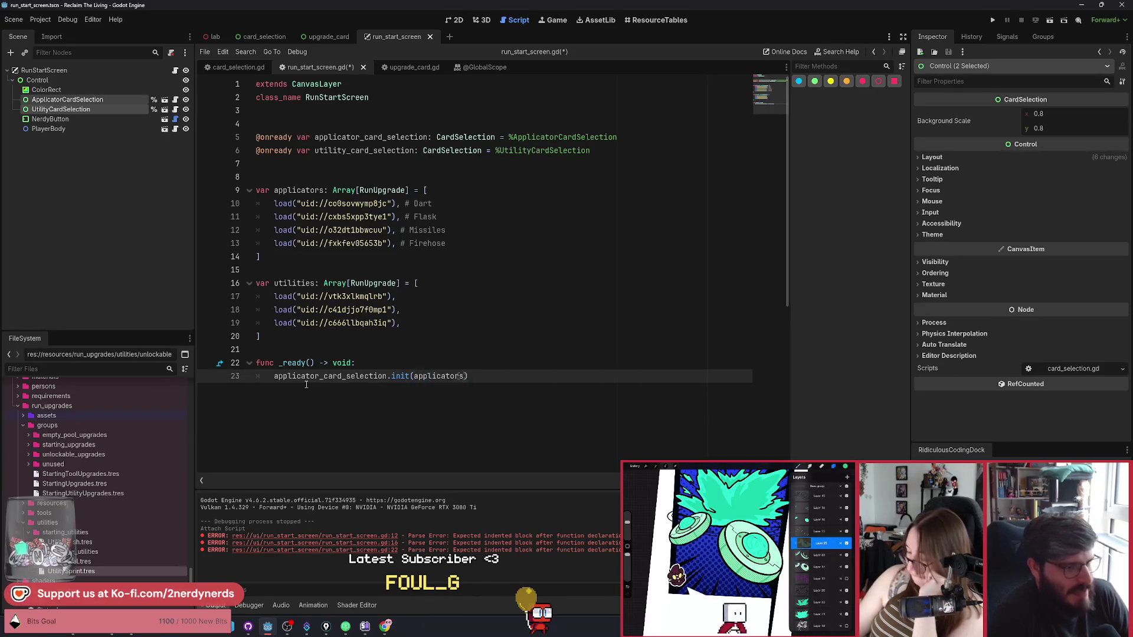
Step: Add utility_card_selection.init(utilities) on the next line in _ready()
key(End)
key(Return)
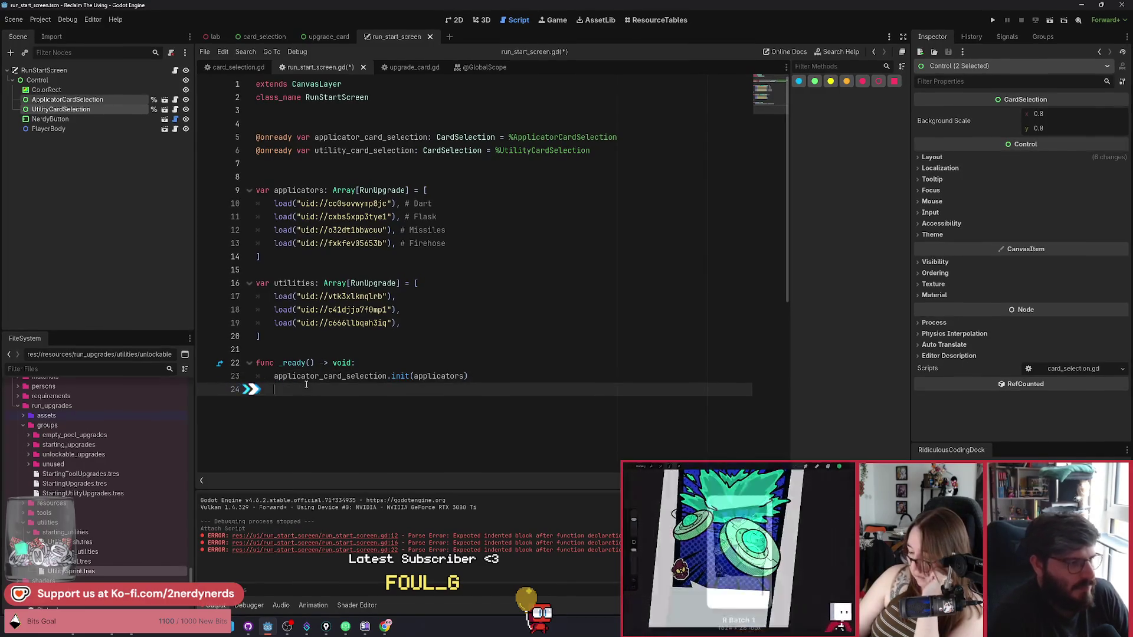
text(utility_card_selection)
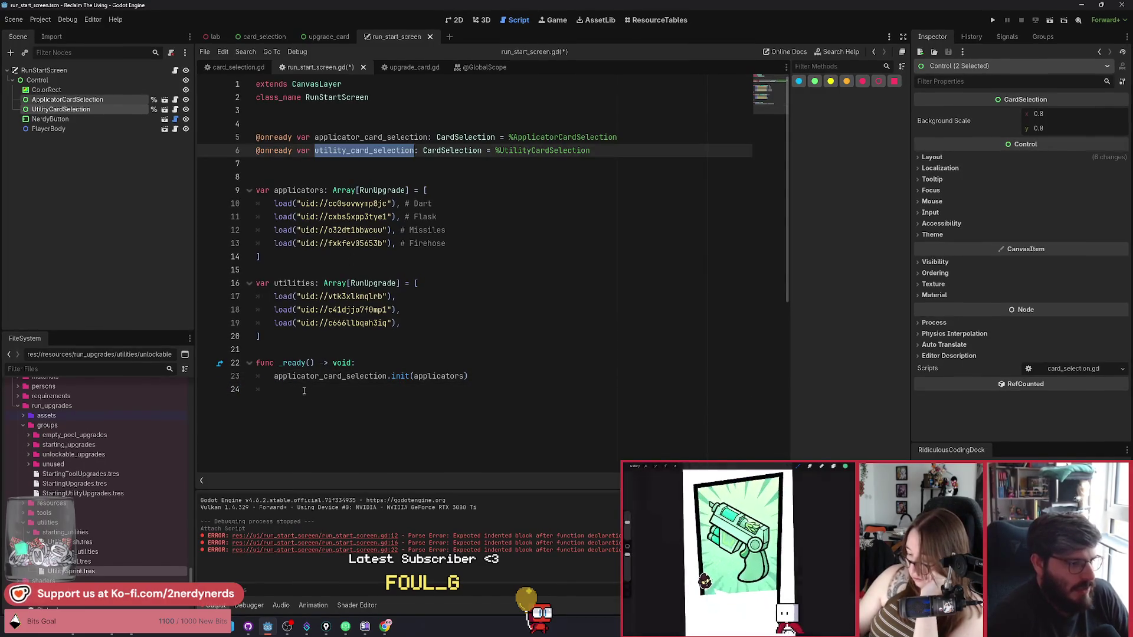
text(.init()
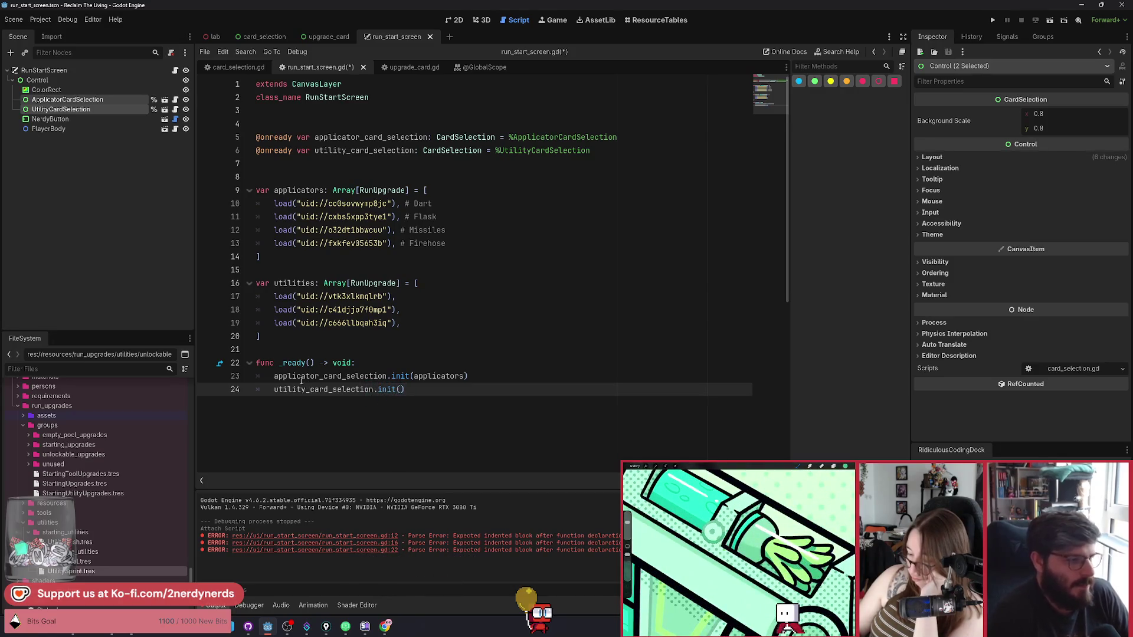
click(297, 284)
text(utilities)
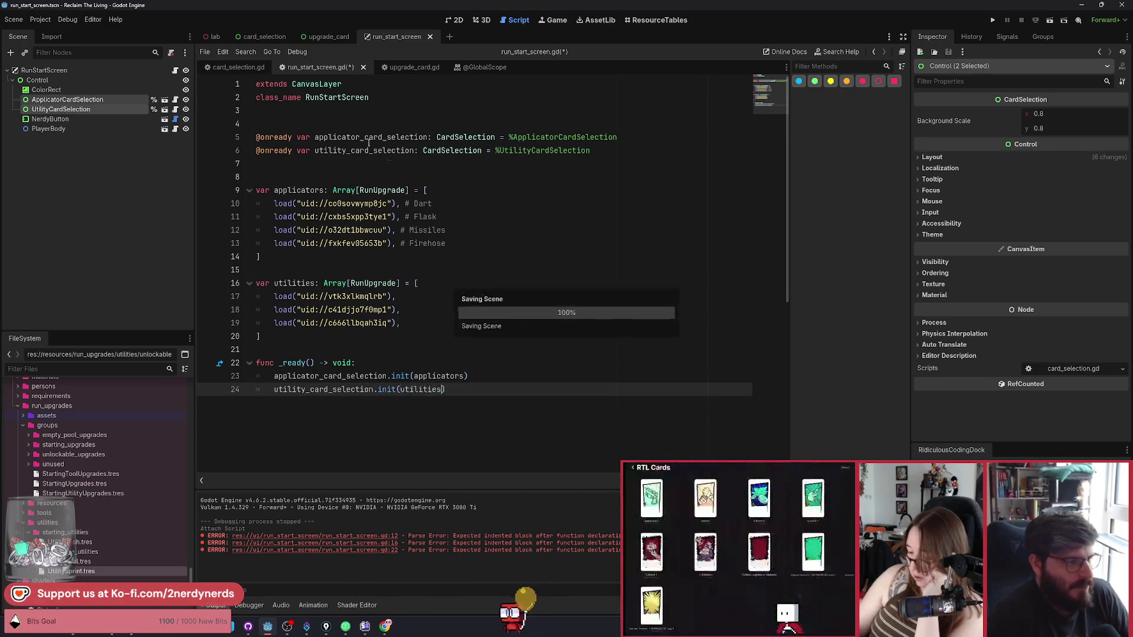
ctrl+click(386, 390)
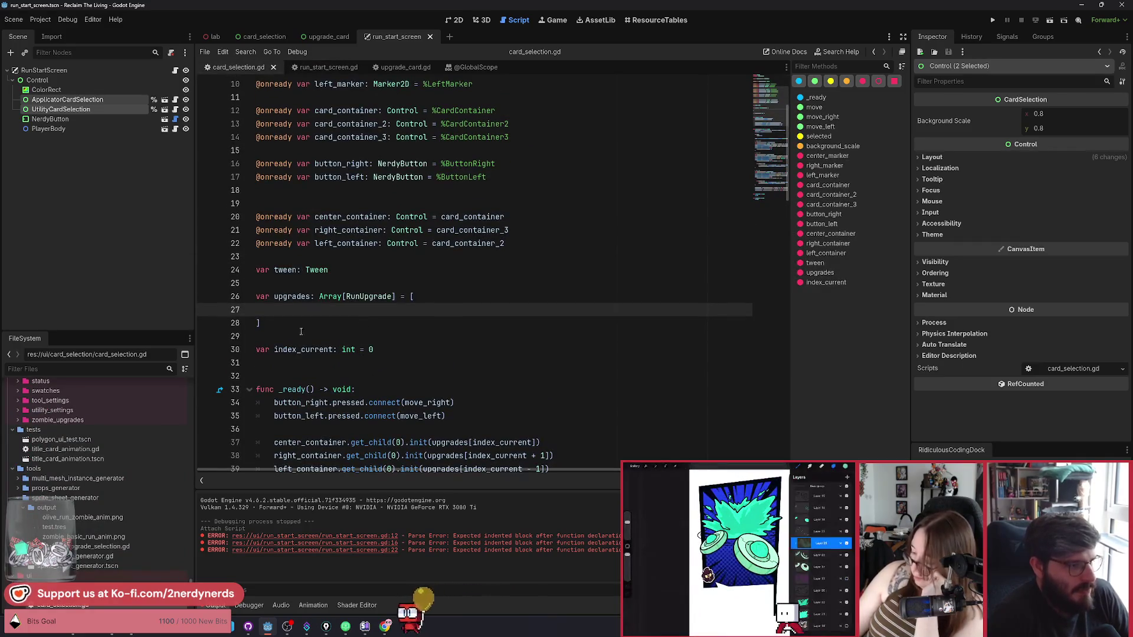
Step: Make card_selection's upgrades an empty Array[RunUpgrade] = [] list
key(BackSpace)
key(Delete)
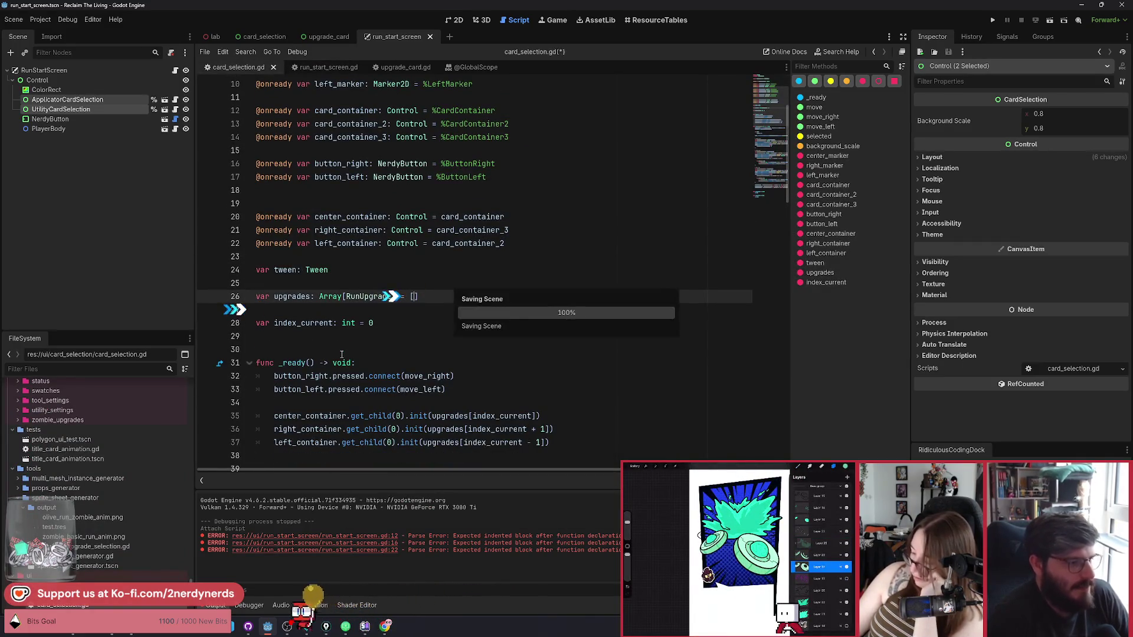
scroll(335, 352, down, 3)
scroll(336, 352, down, 1)
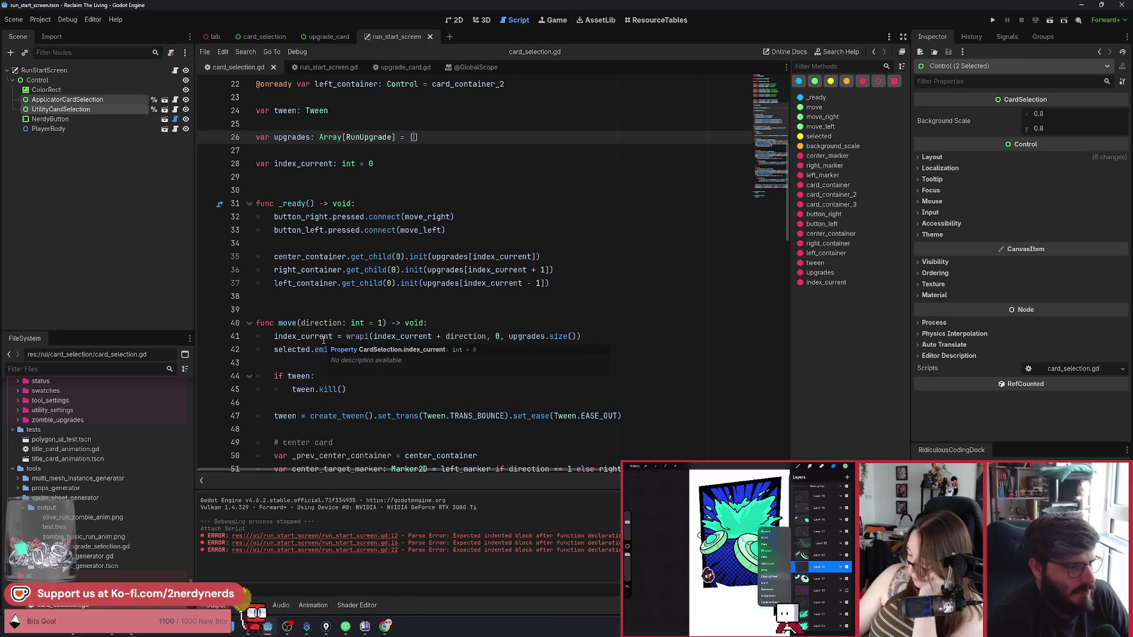
Step: Add func init(_upgrades: Array[RunUpgrade]) -> void below _ready
mouse_move(578, 285)
mouse_down()
mouse_move(277, 270)
mouse_move(275, 259)
mouse_up()
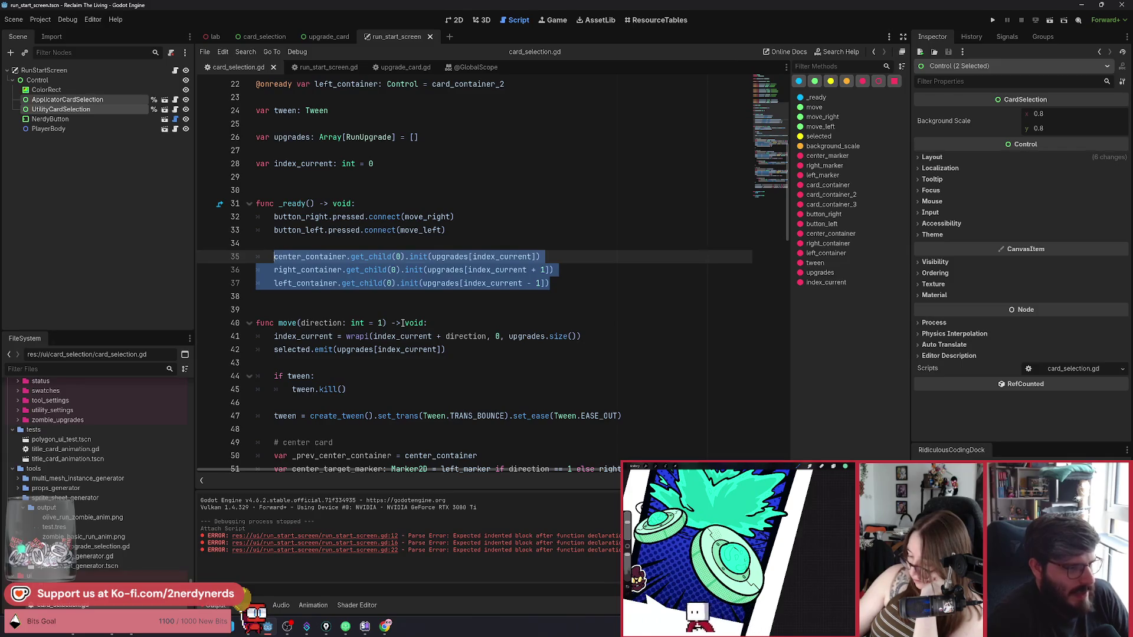
click(294, 312)
key(Return)
key(Return)
key(Return)
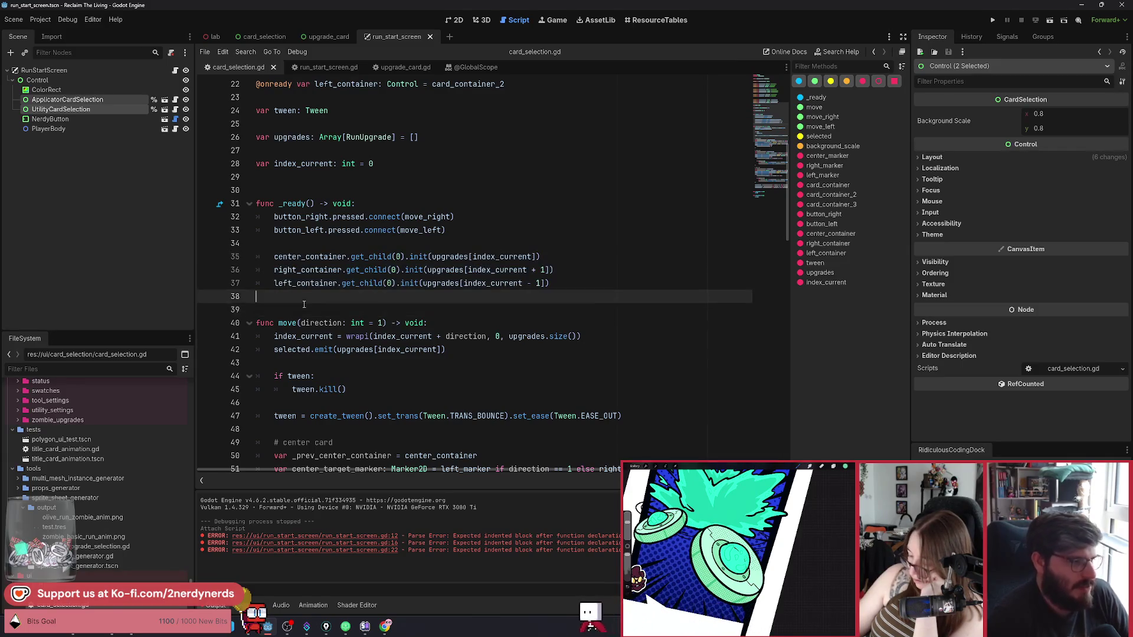
key(Up)
key(Up)
text(func )
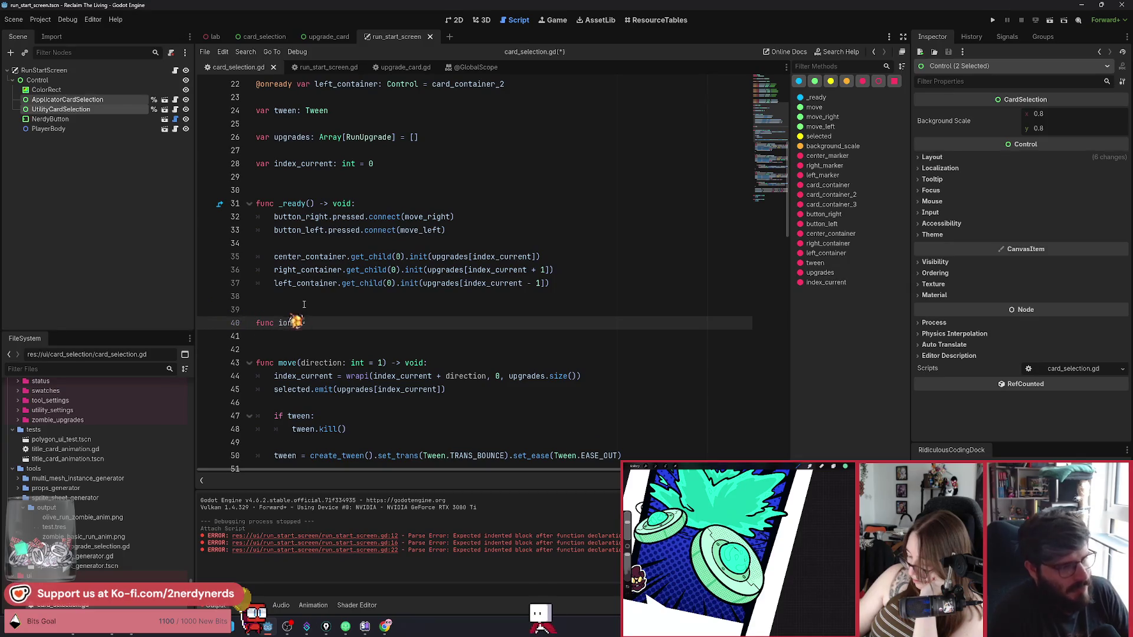
text(init)
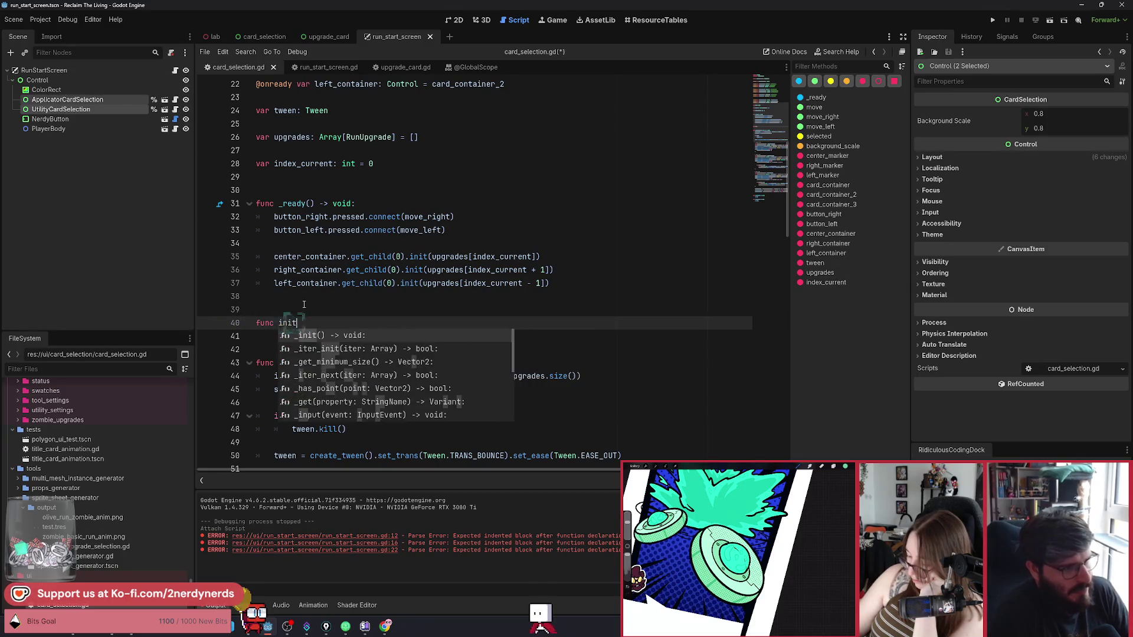
text((upg)
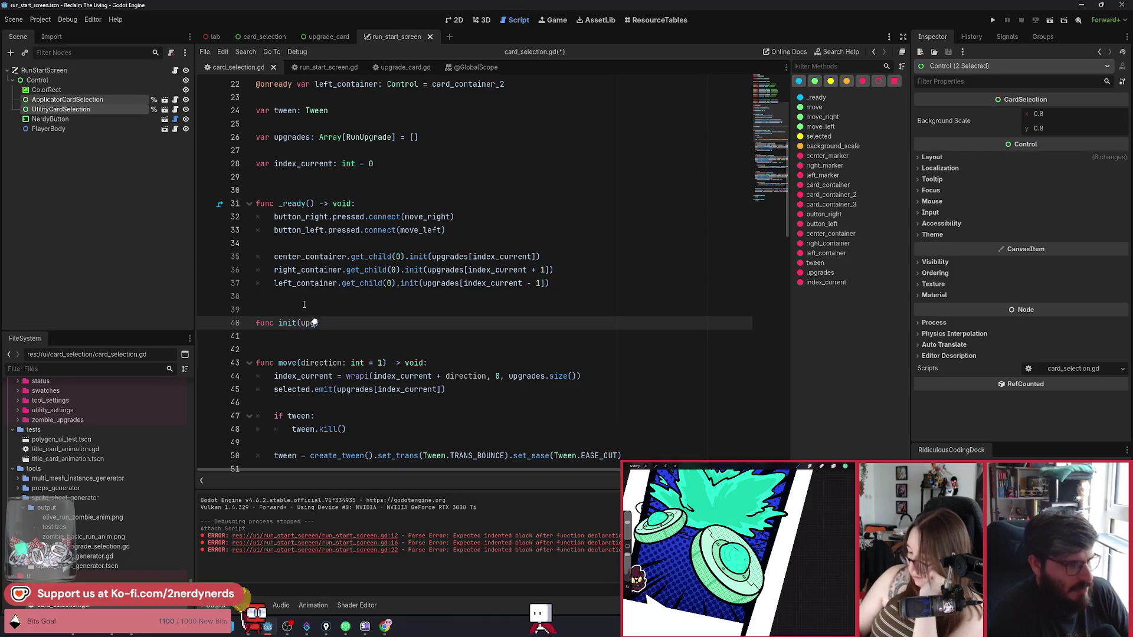
key(BackSpace)
key(BackSpace)
key(BackSpace)
text(_upgrades: Array[Run)
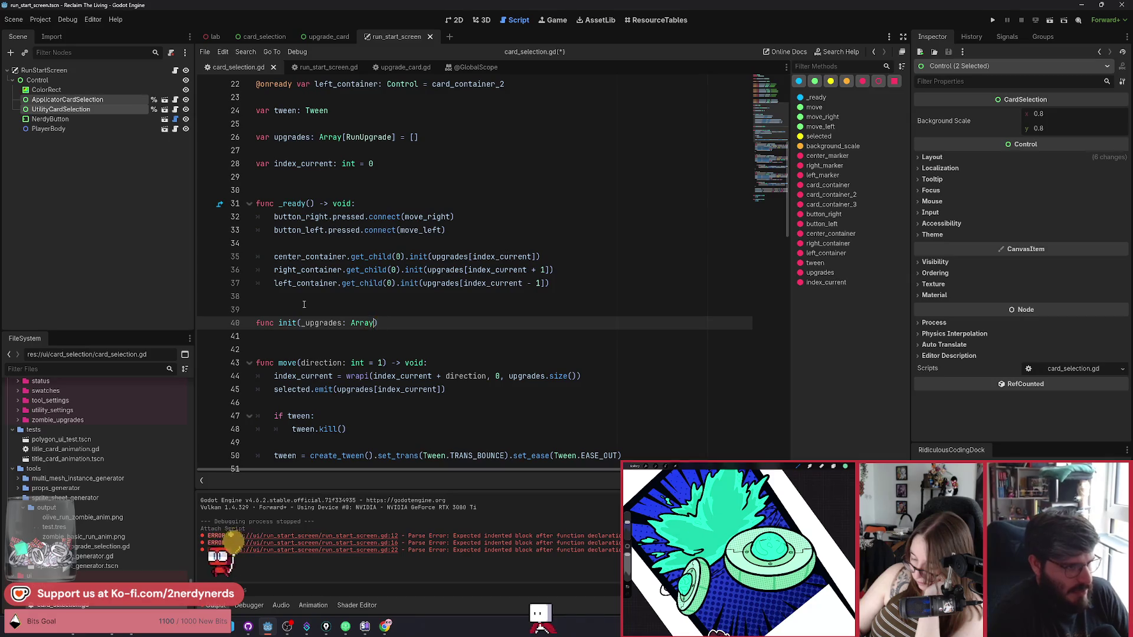
text(Upgrade])
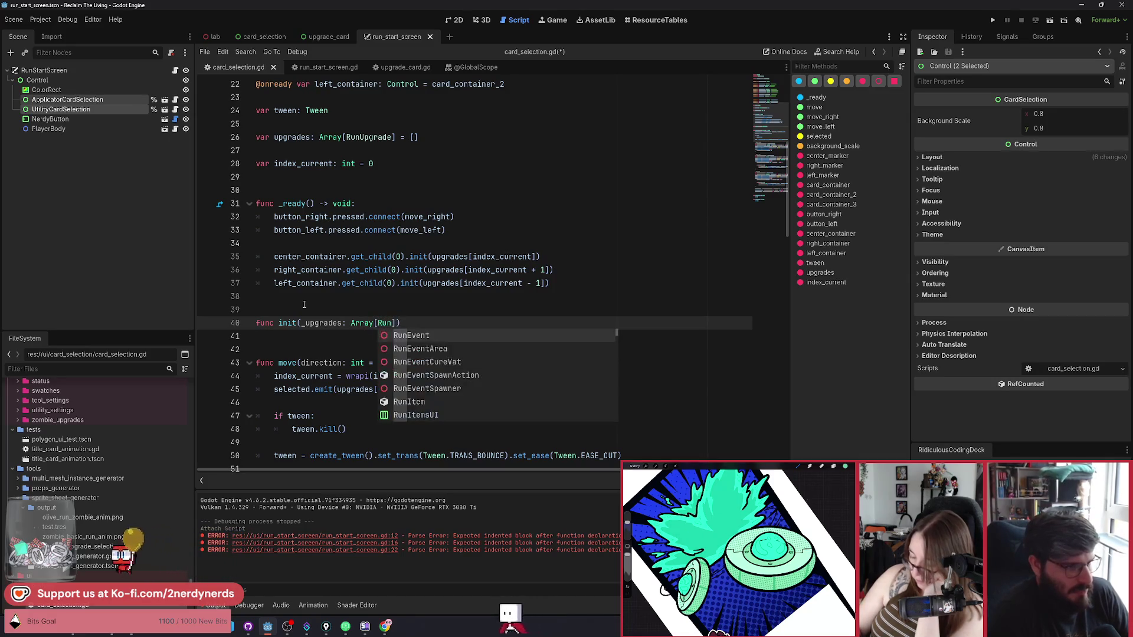
text()-)
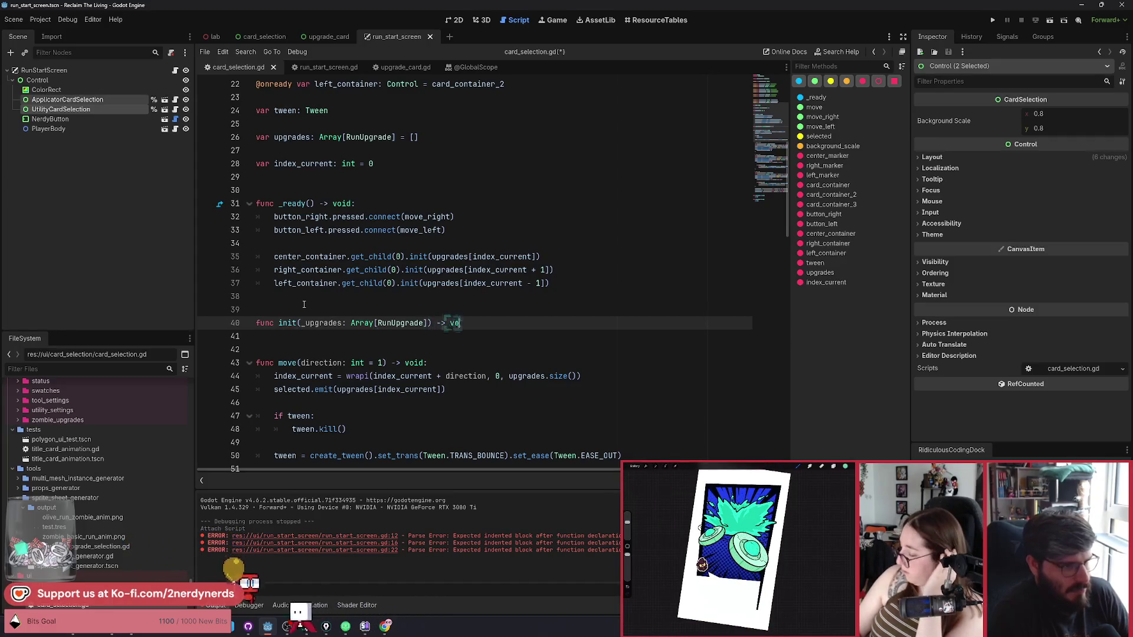
Step: Make init's body assign upgrades = _upgrades, then select the three container init lines in _ready
key(Return)
text(up)
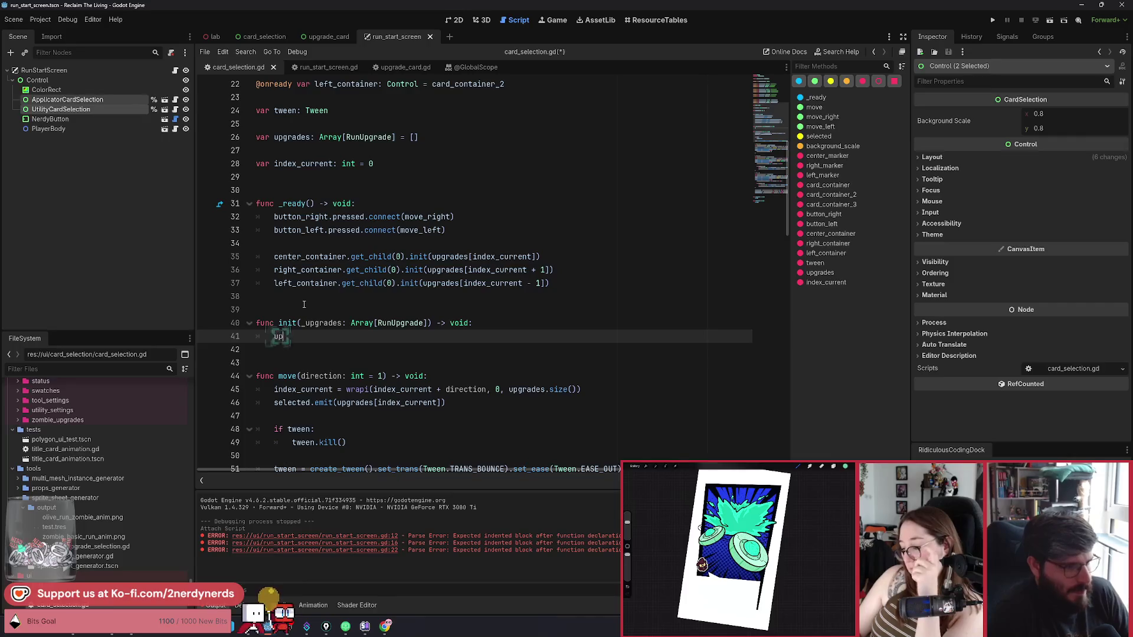
text(grades = [)
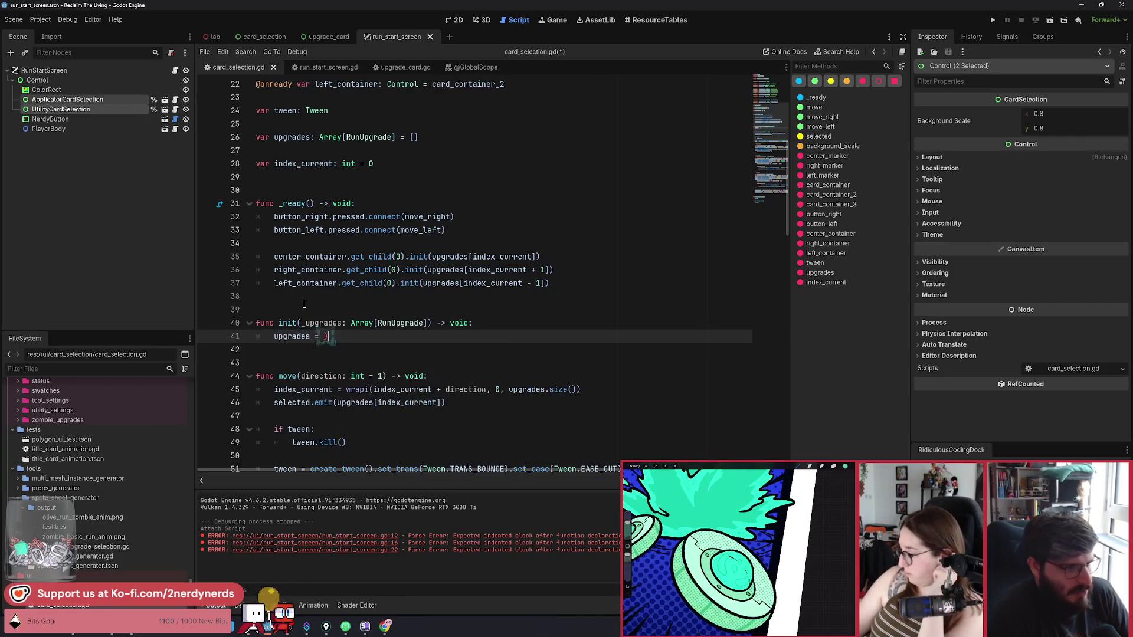
key(BackSpace)
text(_upgrades)
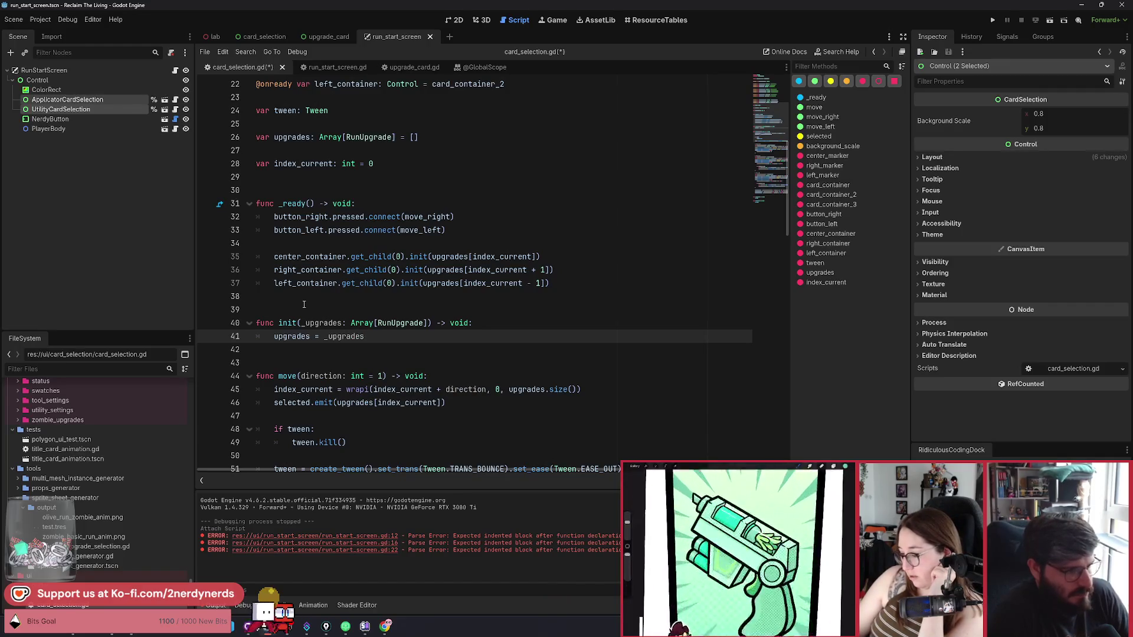
key(Return)
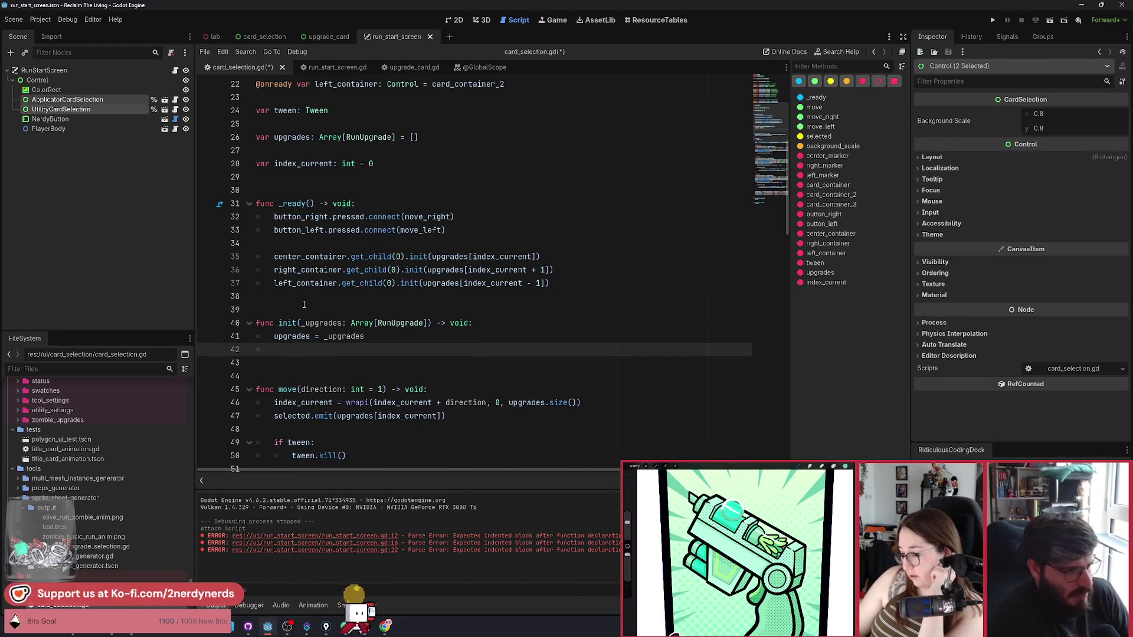
drag(576, 282, 285, 253)
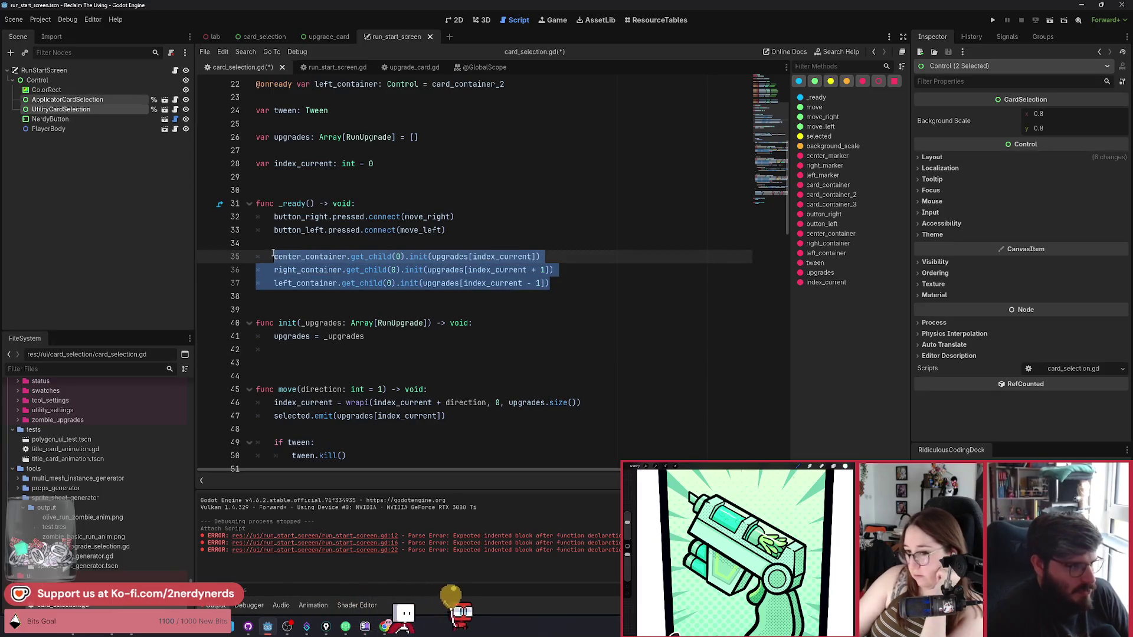
Step: Move the three container init calls from _ready into init() and save
key(ctrl+x)
click(333, 342)
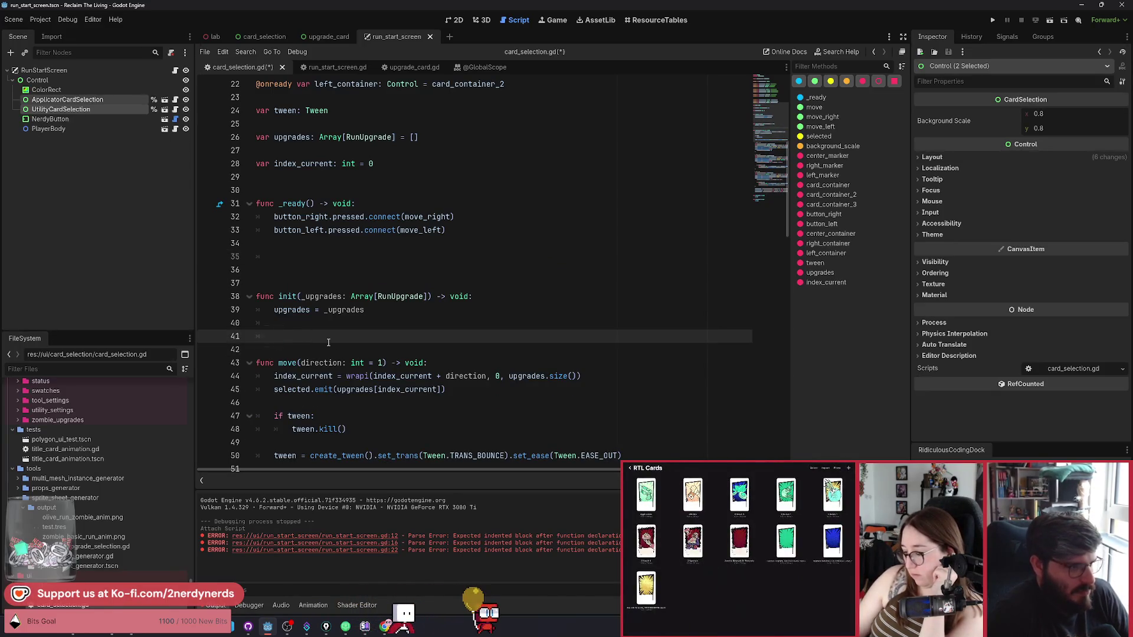
key(ctrl+v)
key(Up)
key(Up)
key(Up)
key(BackSpace)
key(BackSpace)
key(ctrl+s)
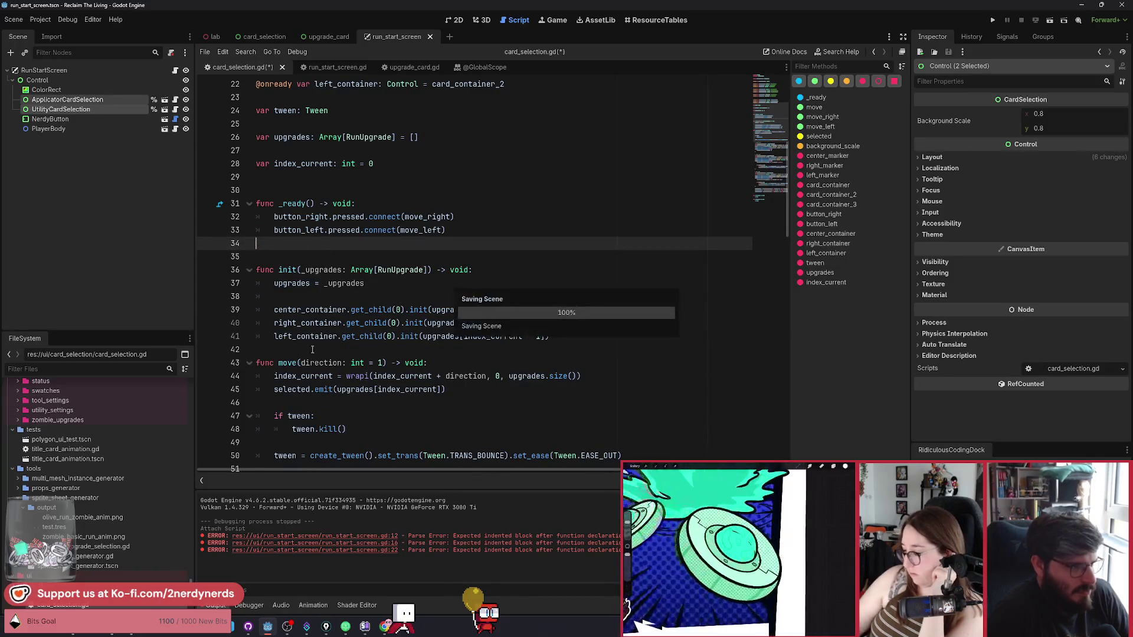
Step: Add a blank line before func move, save, and run the current scene
click(312, 350)
key(Return)
key(ctrl+s)
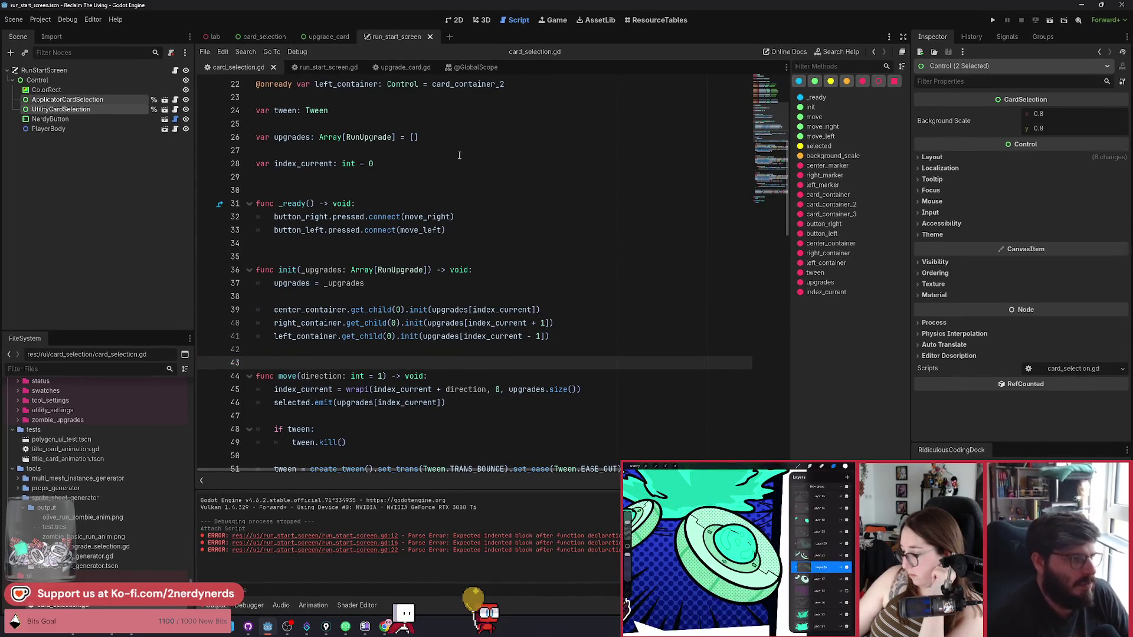
click(1046, 23)
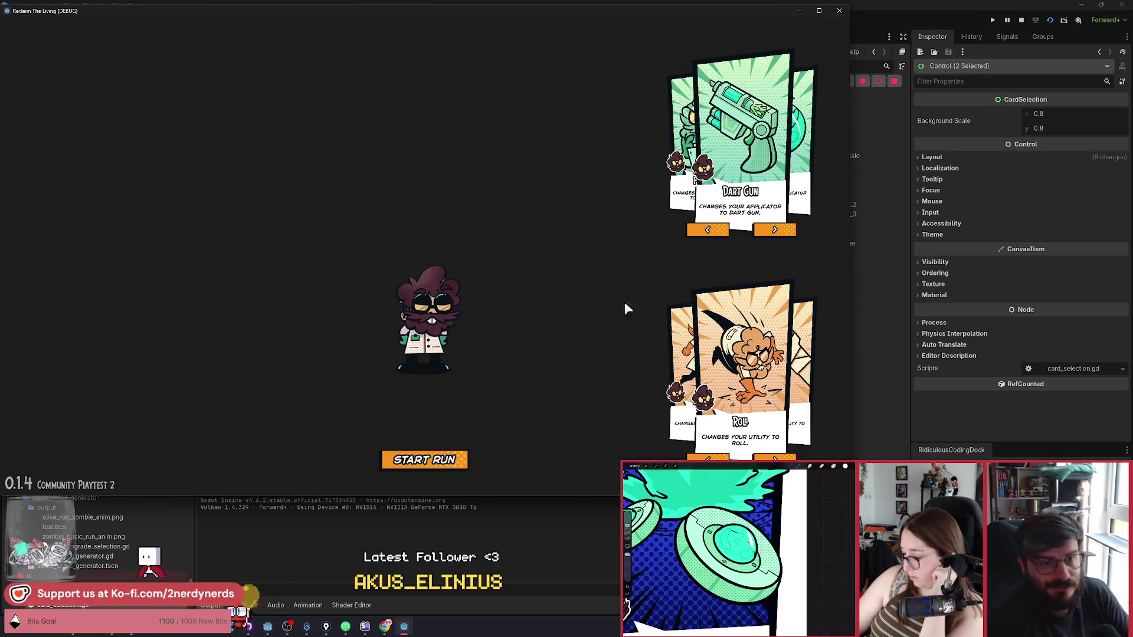
click(783, 235)
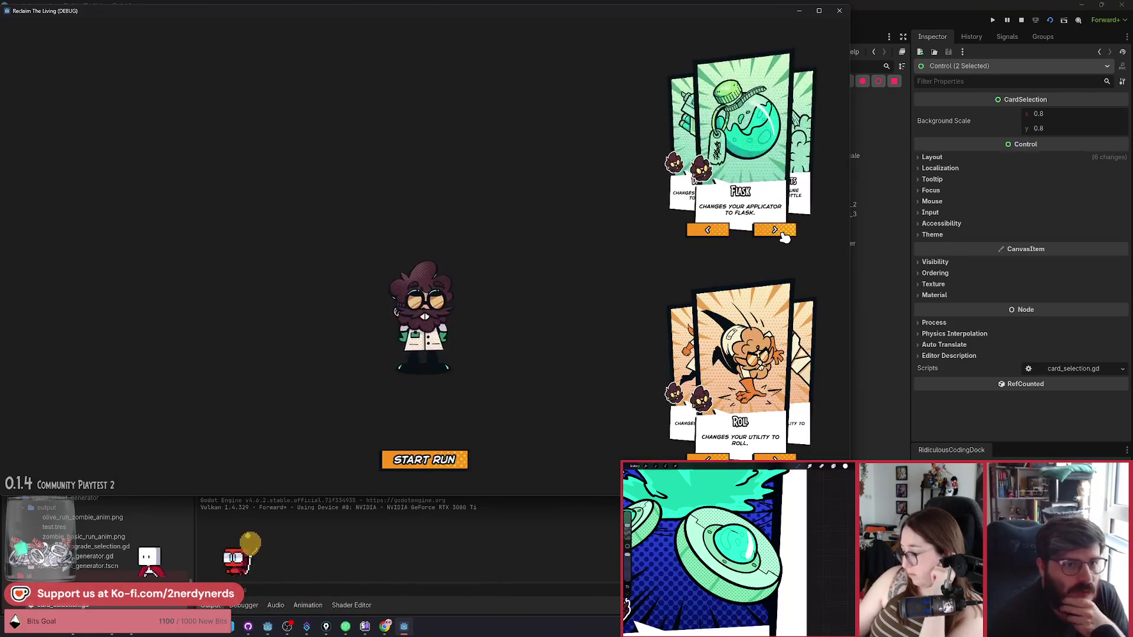
click(784, 235)
click(784, 235)
click(783, 234)
click(784, 235)
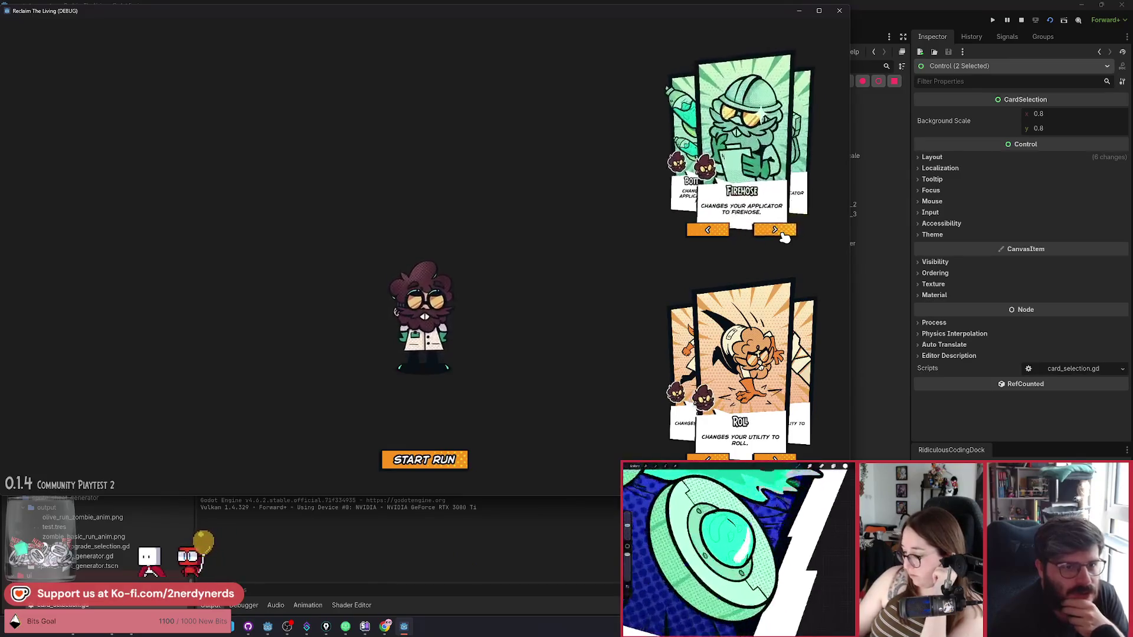
click(784, 235)
click(784, 234)
click(783, 234)
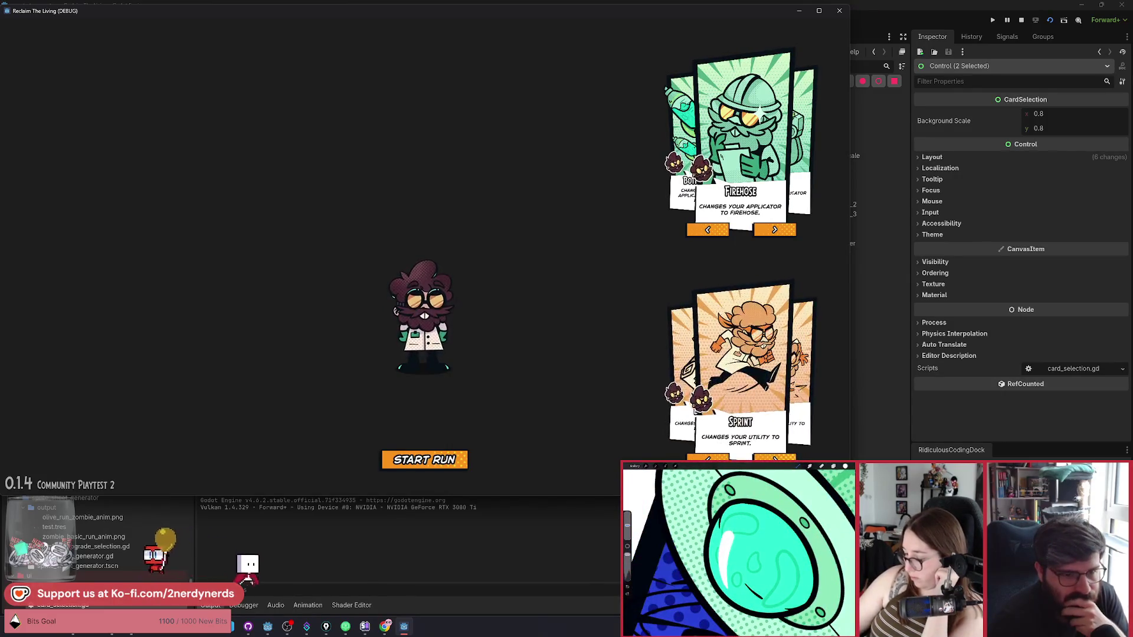
click(774, 459)
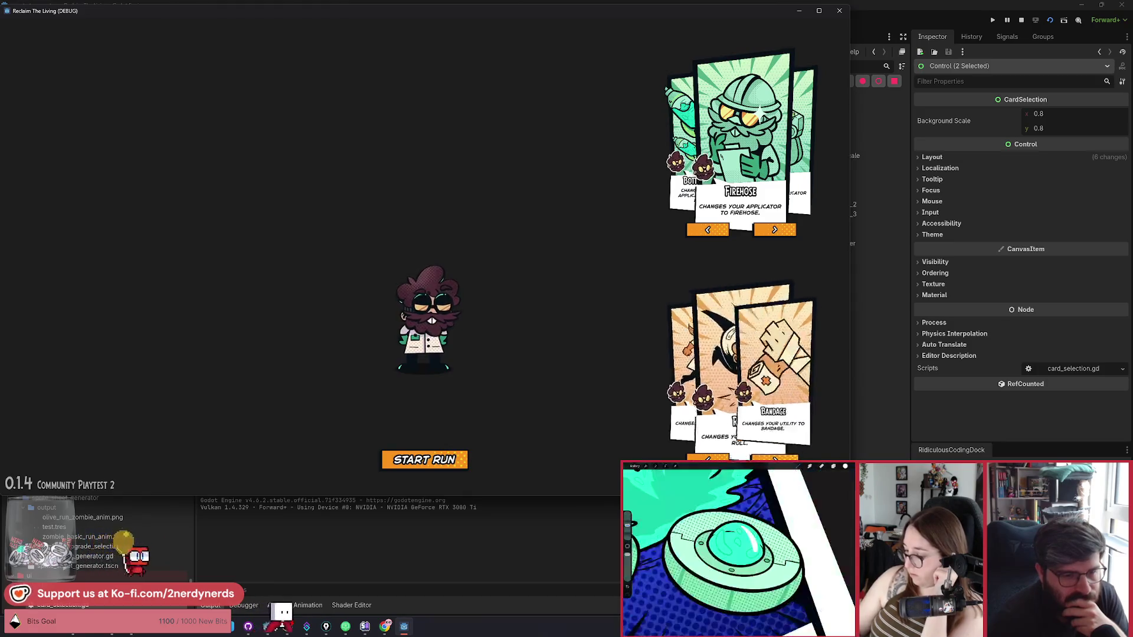
click(707, 459)
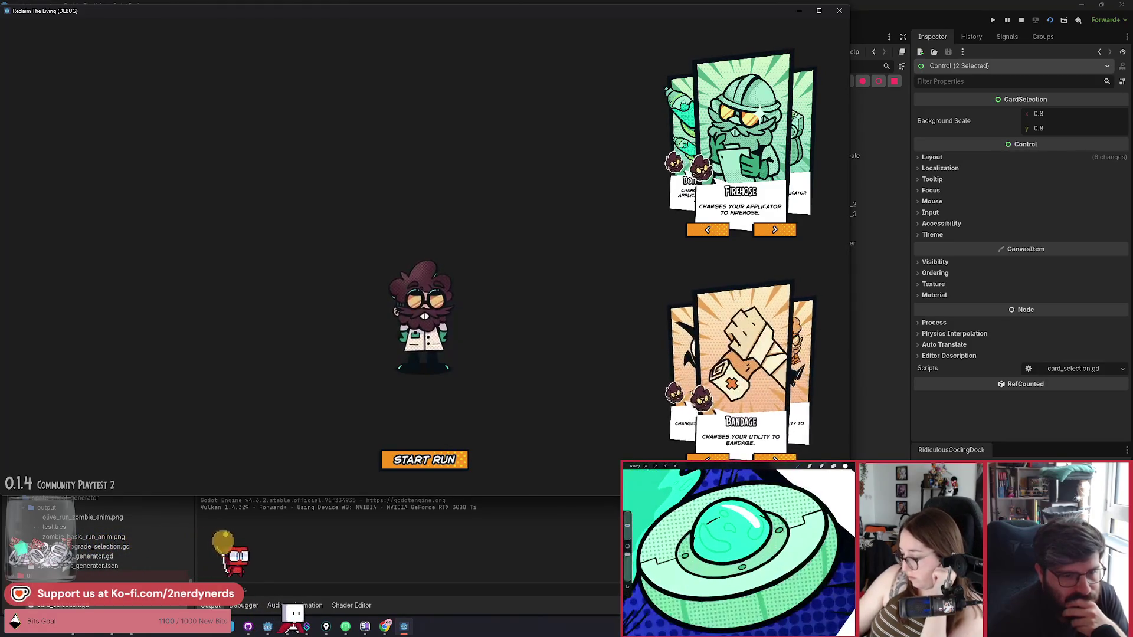
click(774, 459)
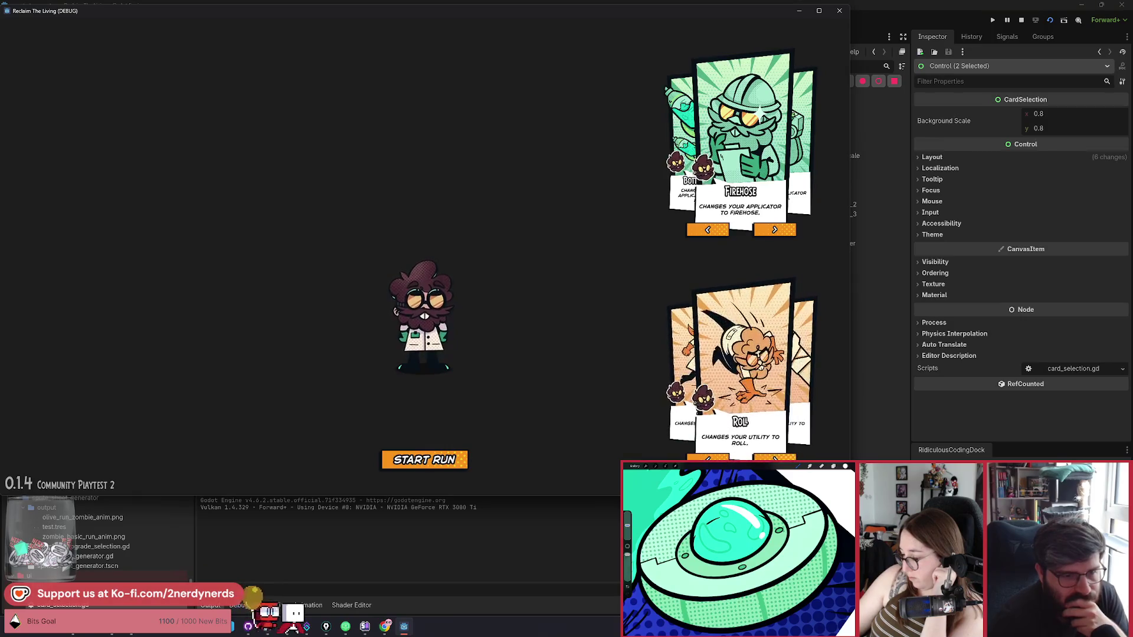
click(707, 459)
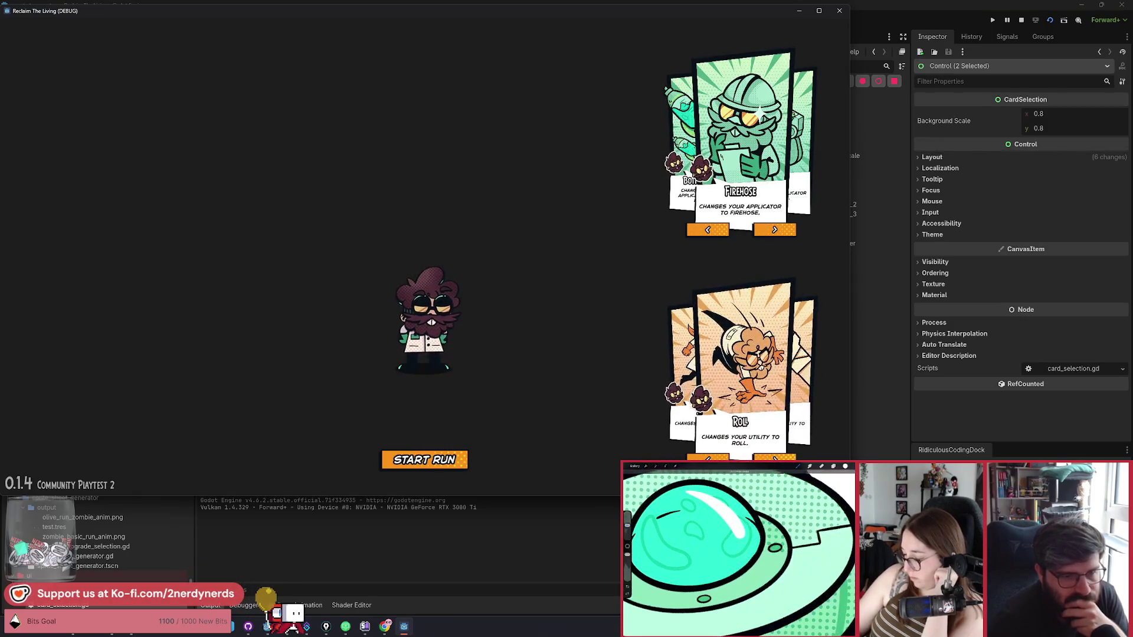
click(775, 459)
click(707, 459)
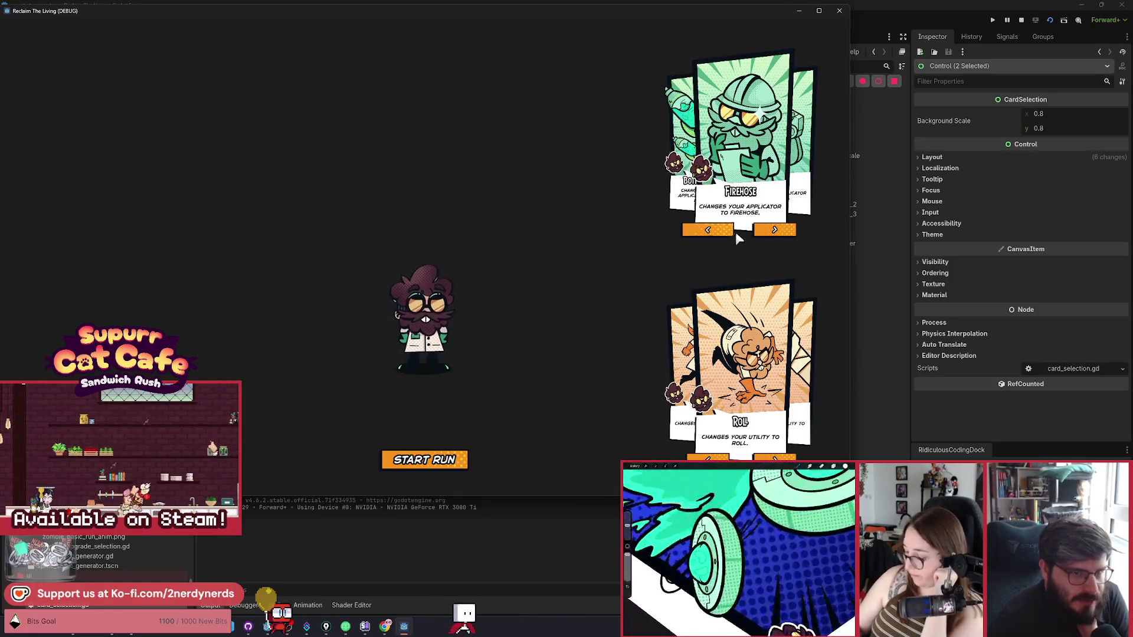
click(774, 235)
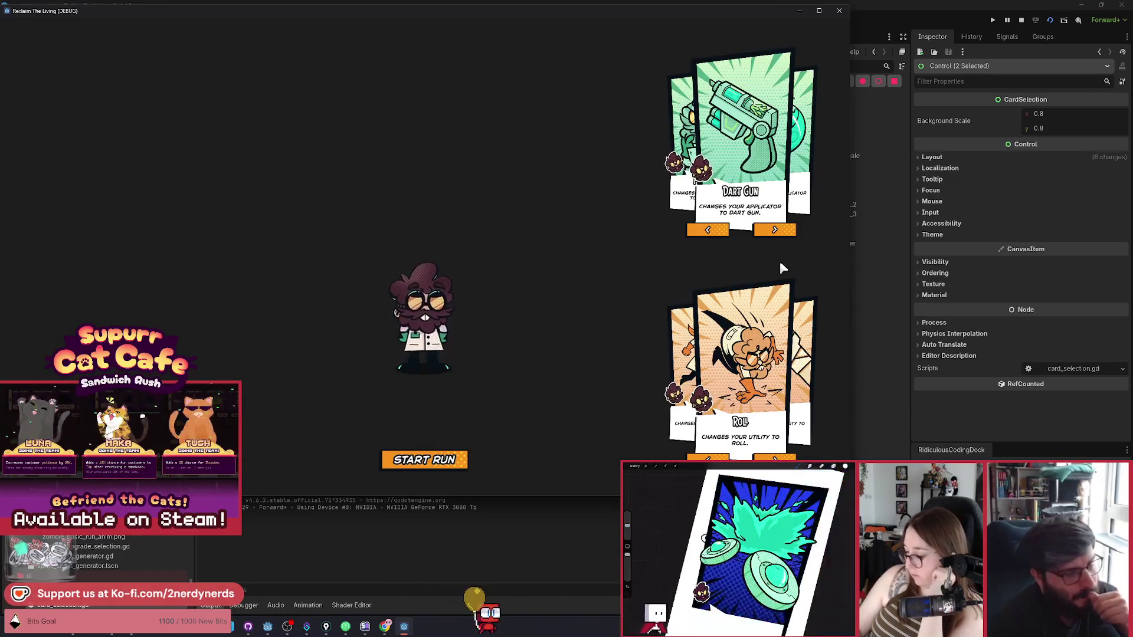
Step: Choose Flask as the tool card, try START RUN, then set the tool card back to Flask
click(775, 230)
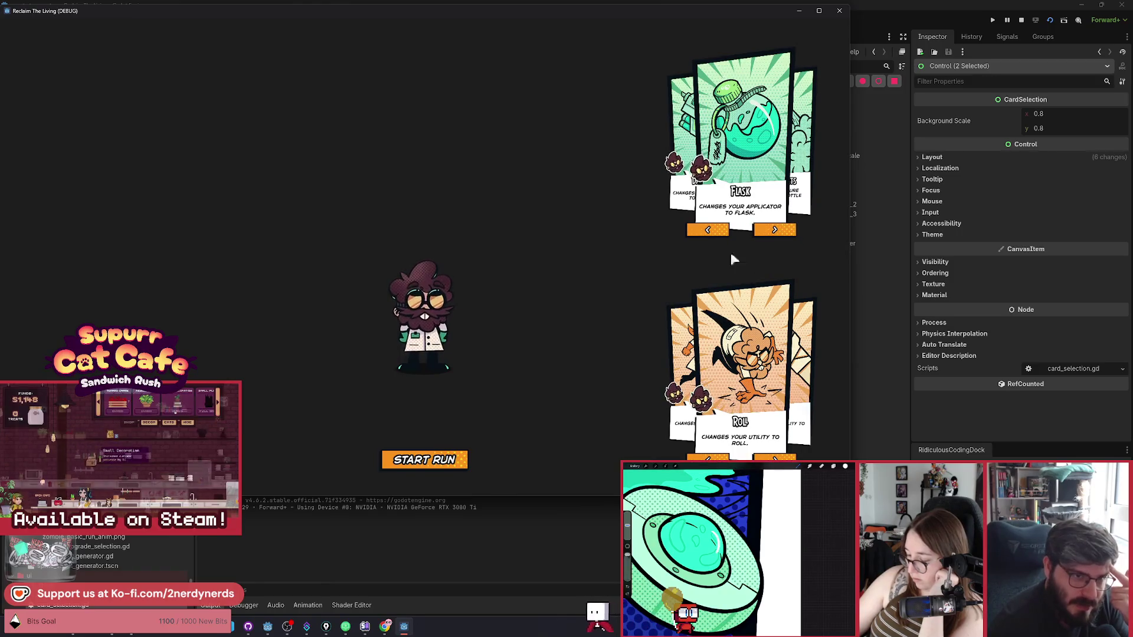
click(777, 230)
click(711, 230)
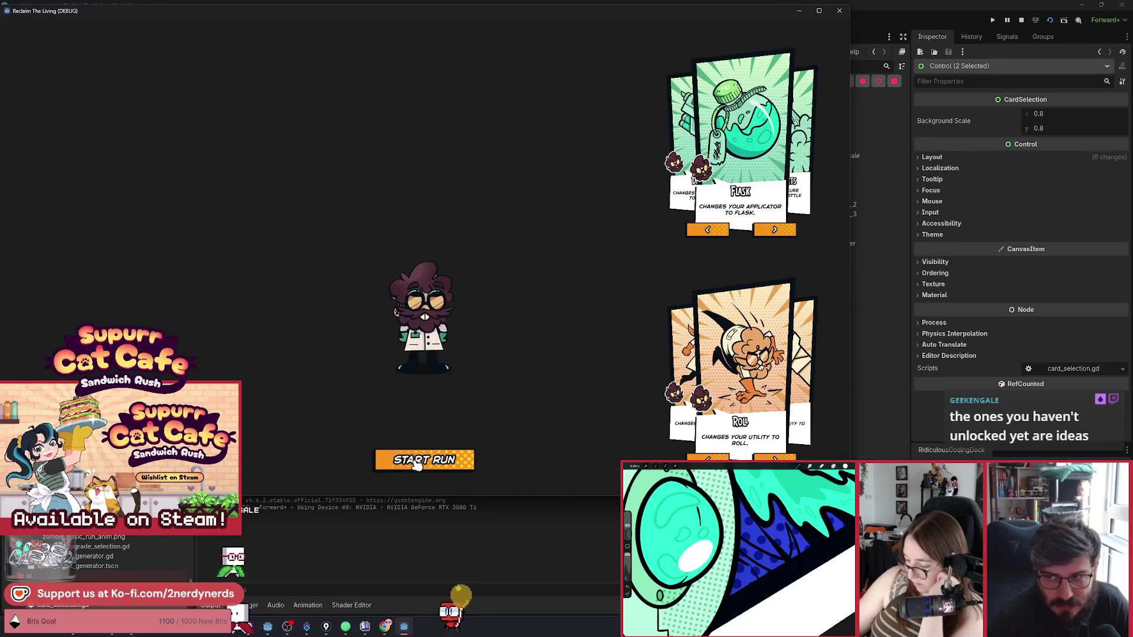
click(437, 466)
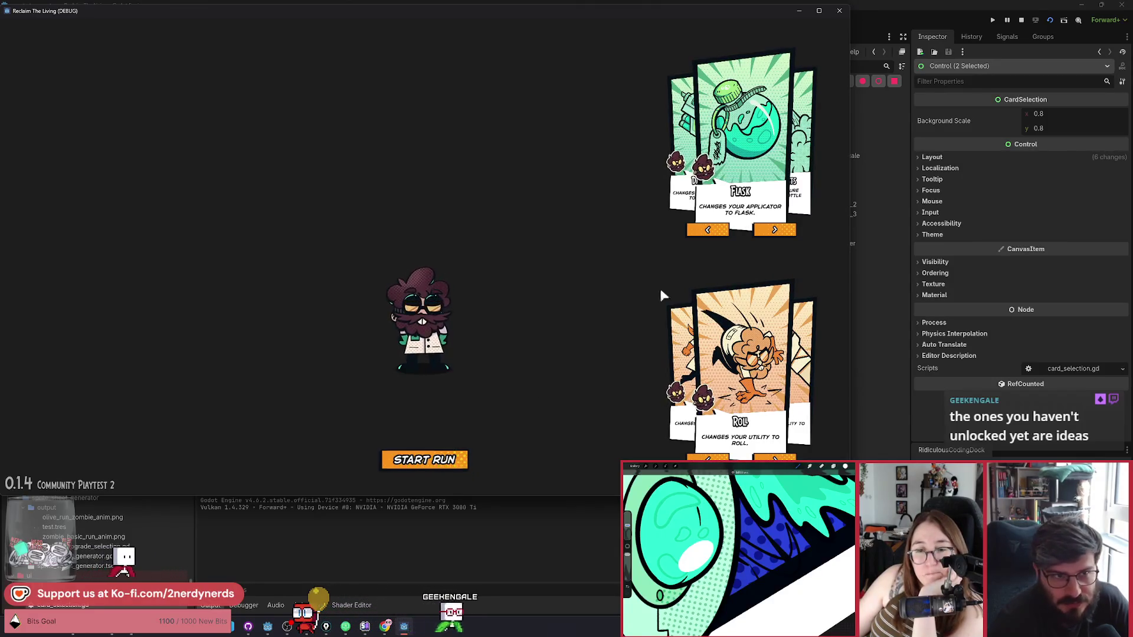
click(719, 230)
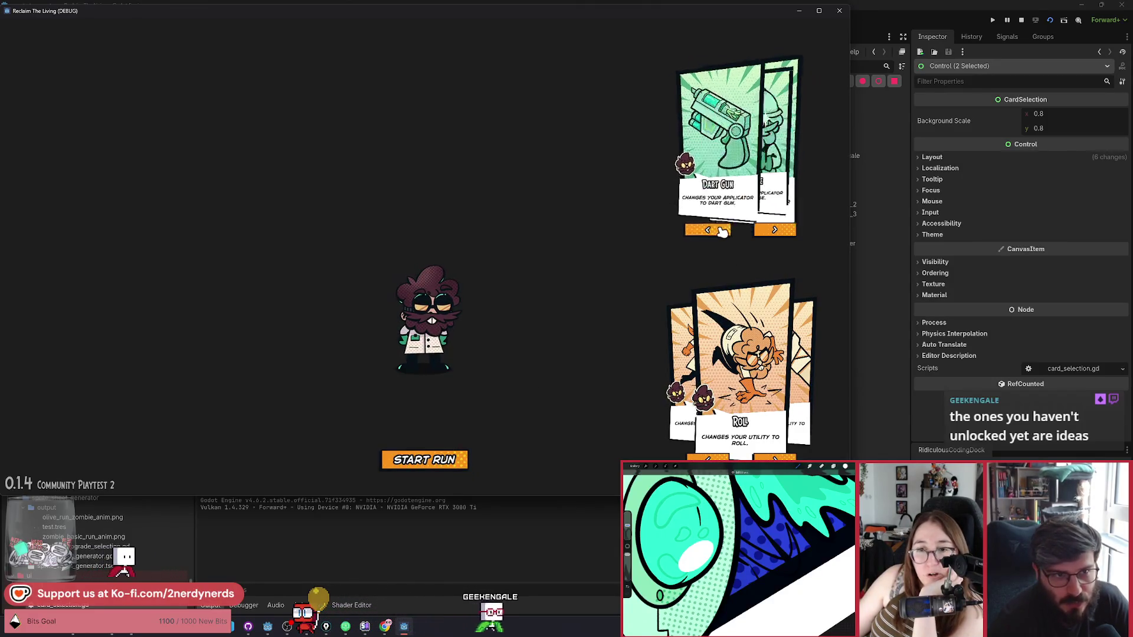
click(773, 230)
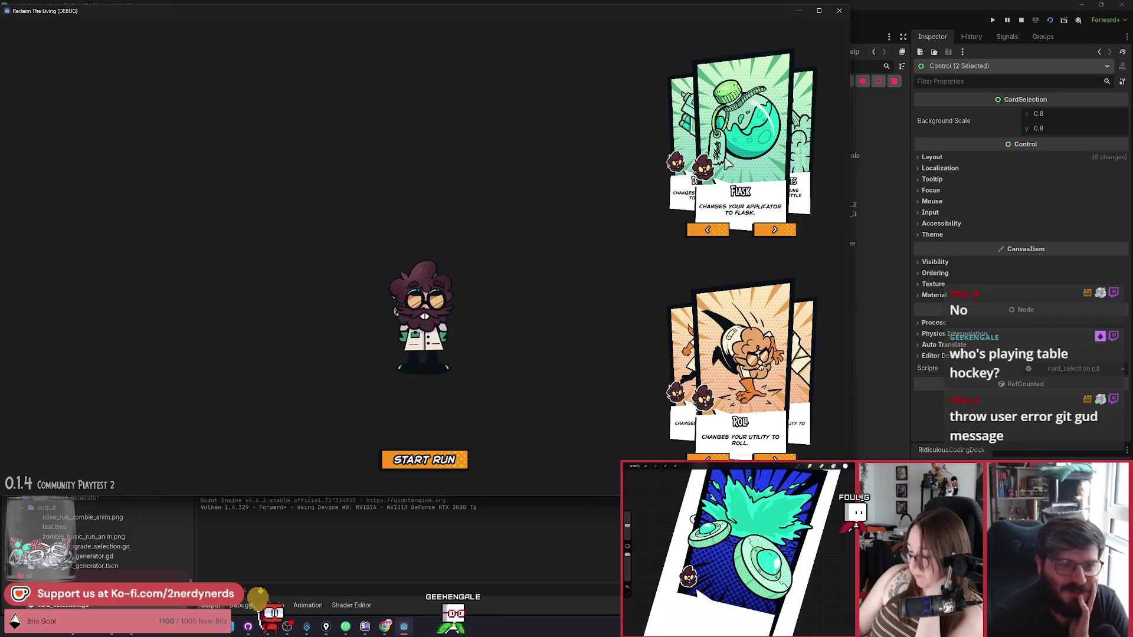
Step: Cycle the top tool card left and right until Bottle Rockets is shown
click(779, 232)
click(779, 231)
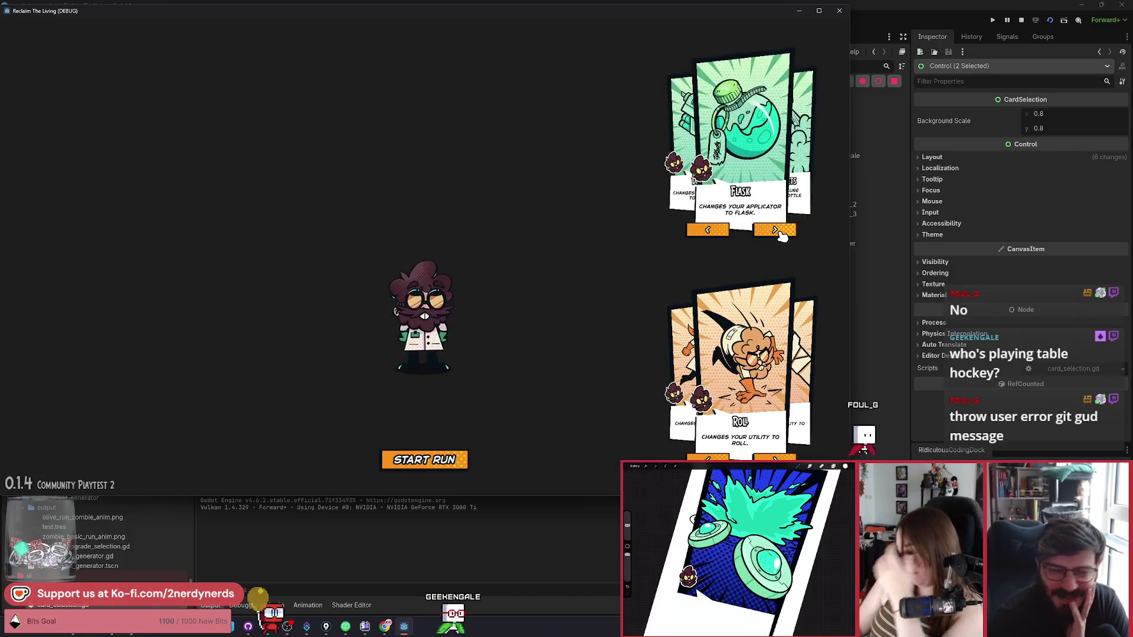
click(707, 231)
click(708, 232)
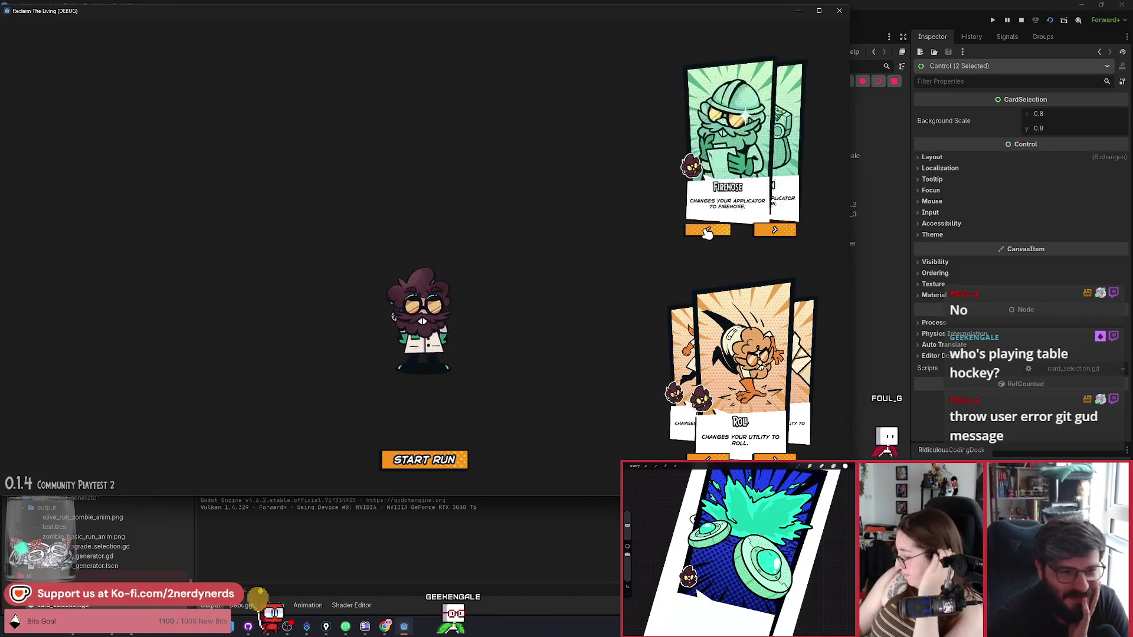
click(785, 232)
click(787, 232)
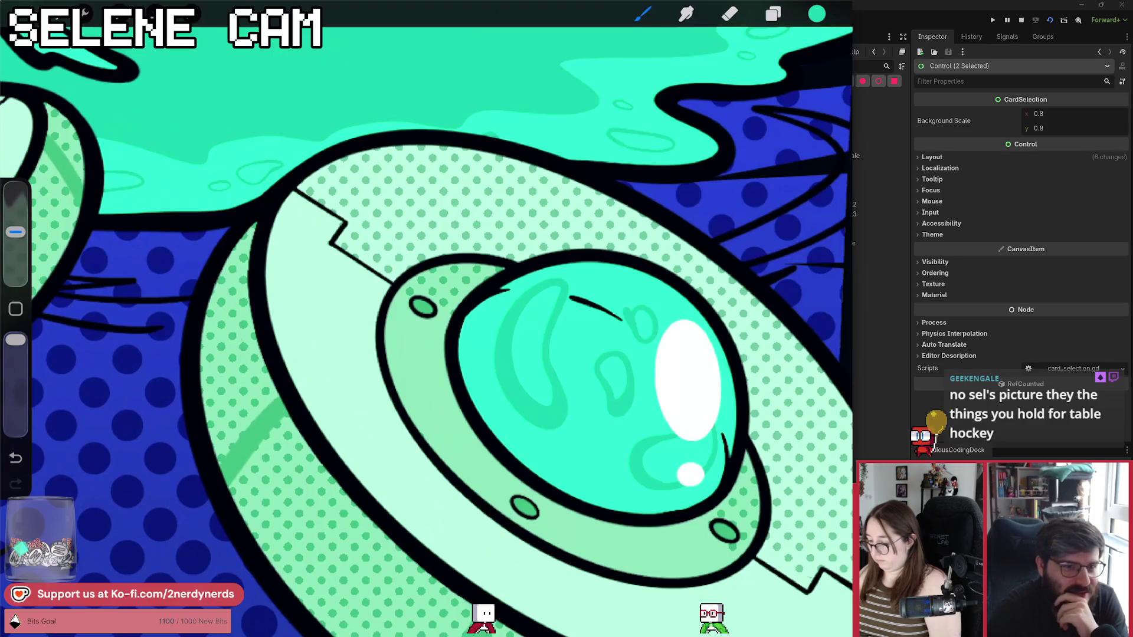
Step: Zoom around the card illustration and undo its last edit with Ctrl+Z
scroll(426, 319, down, 5)
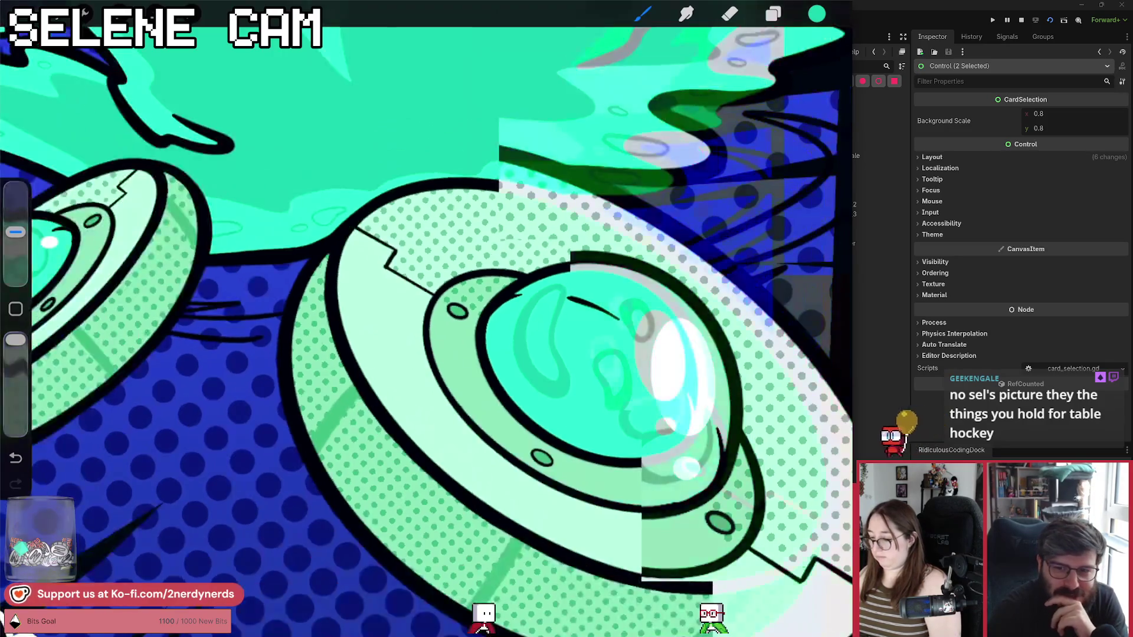
scroll(401, 425, up, 5)
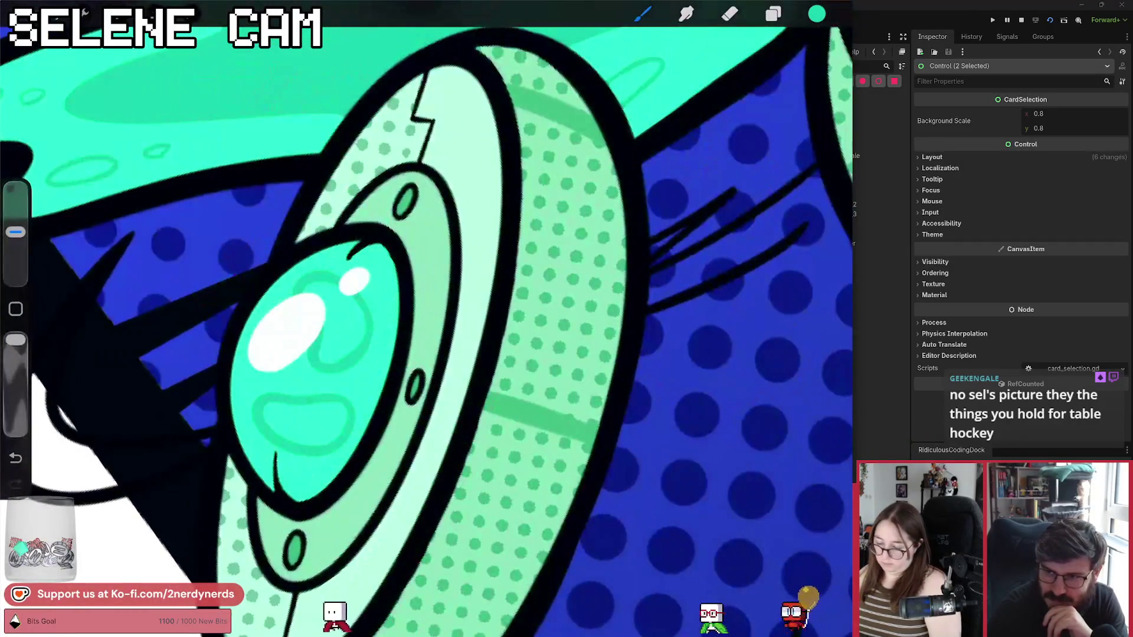
key(ctrl+z)
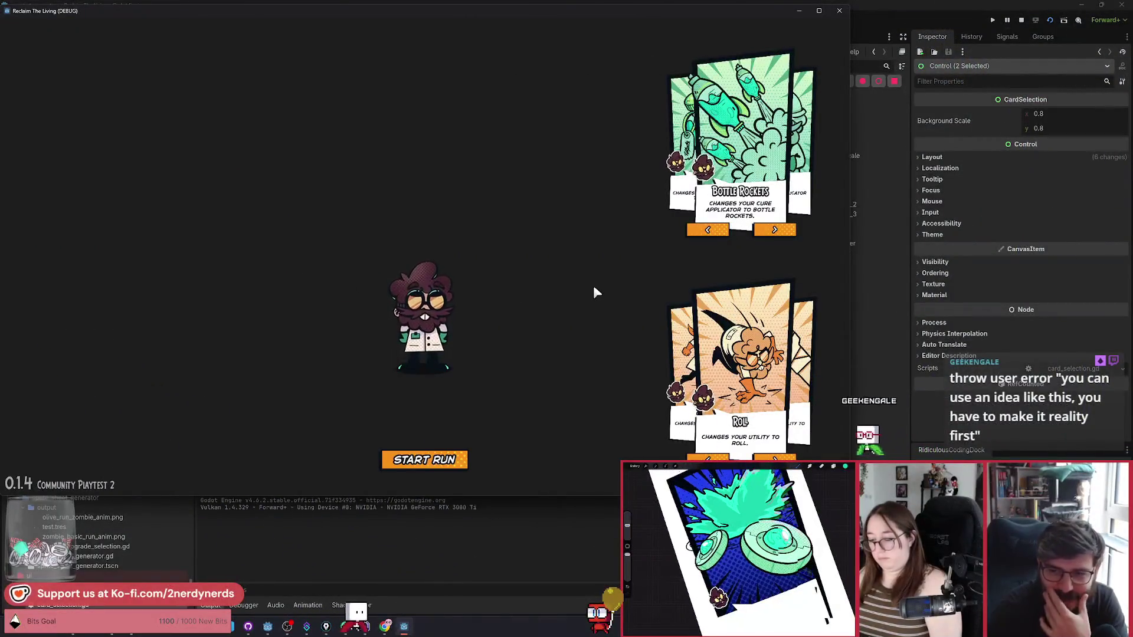
Step: Cycle the top tool card forward and backward through Bottle Rockets, Dart Gun, Flask and Firehose
click(773, 230)
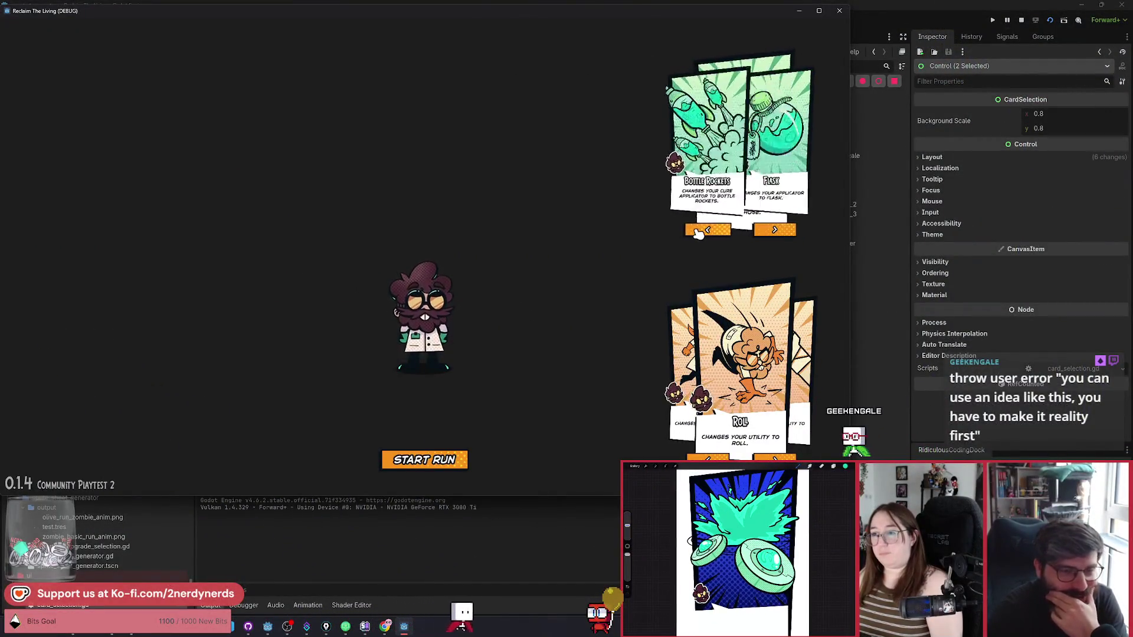
click(698, 232)
click(764, 230)
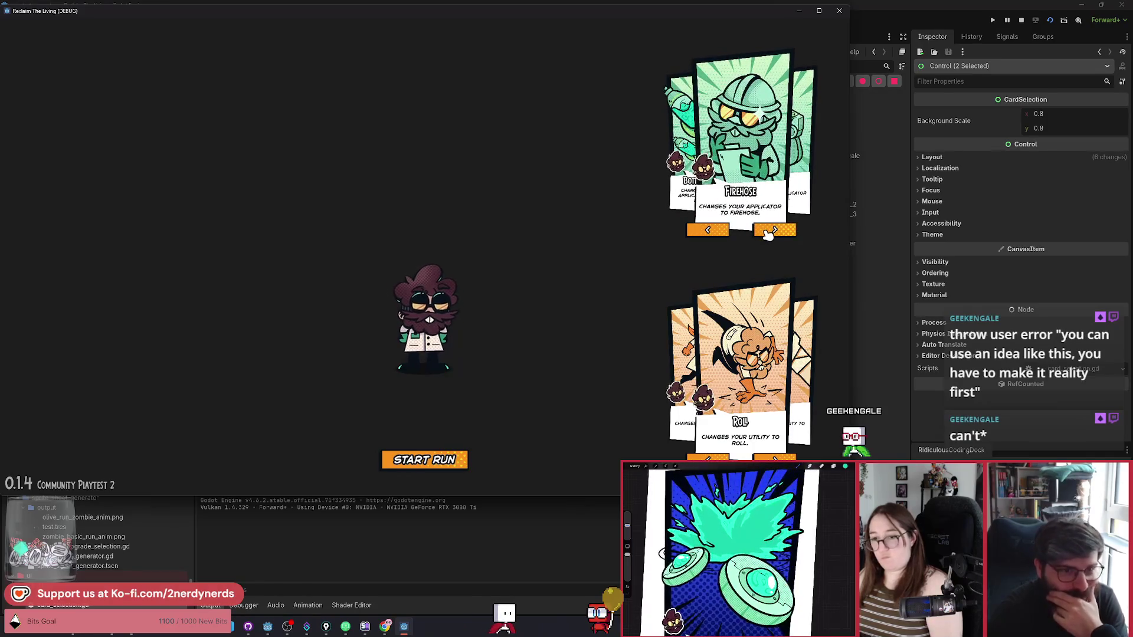
click(767, 233)
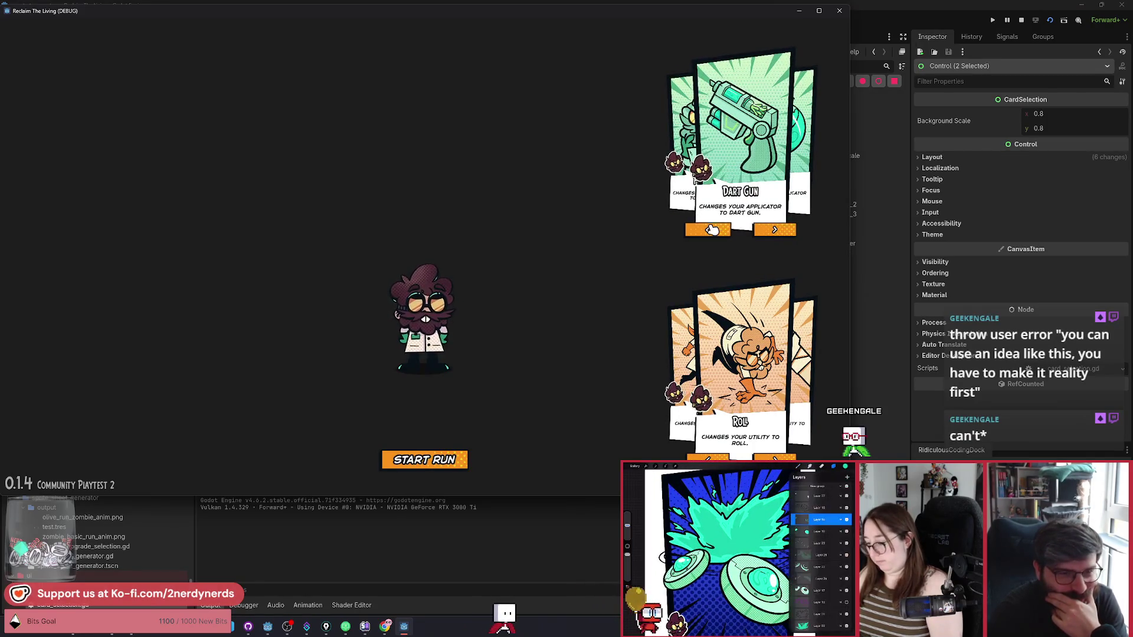
click(731, 233)
click(732, 232)
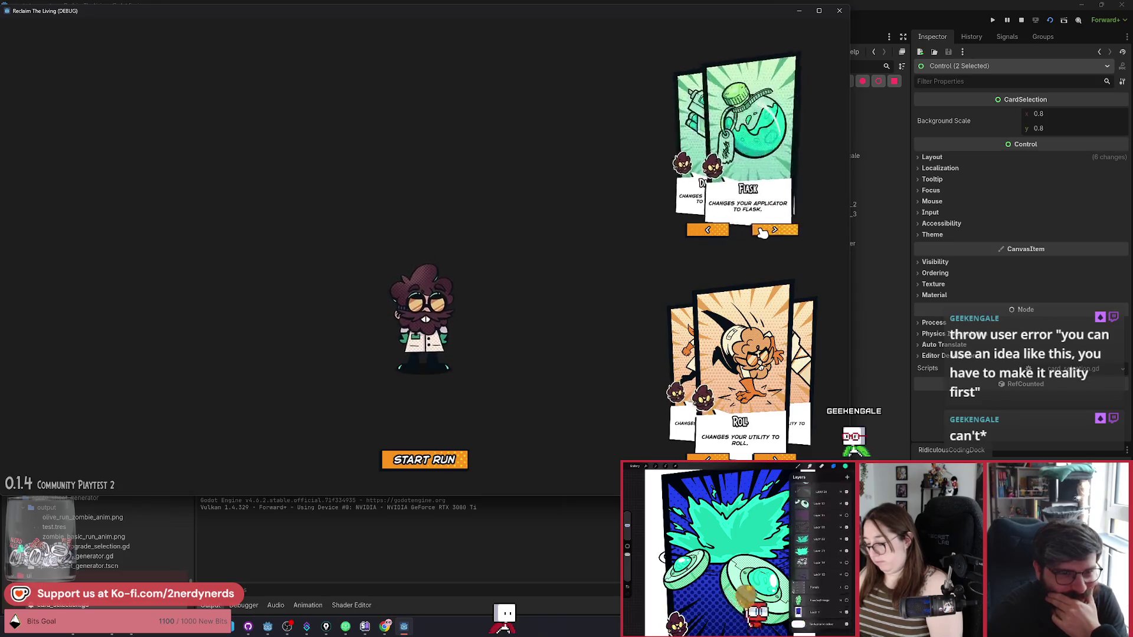
click(763, 232)
click(762, 232)
click(763, 232)
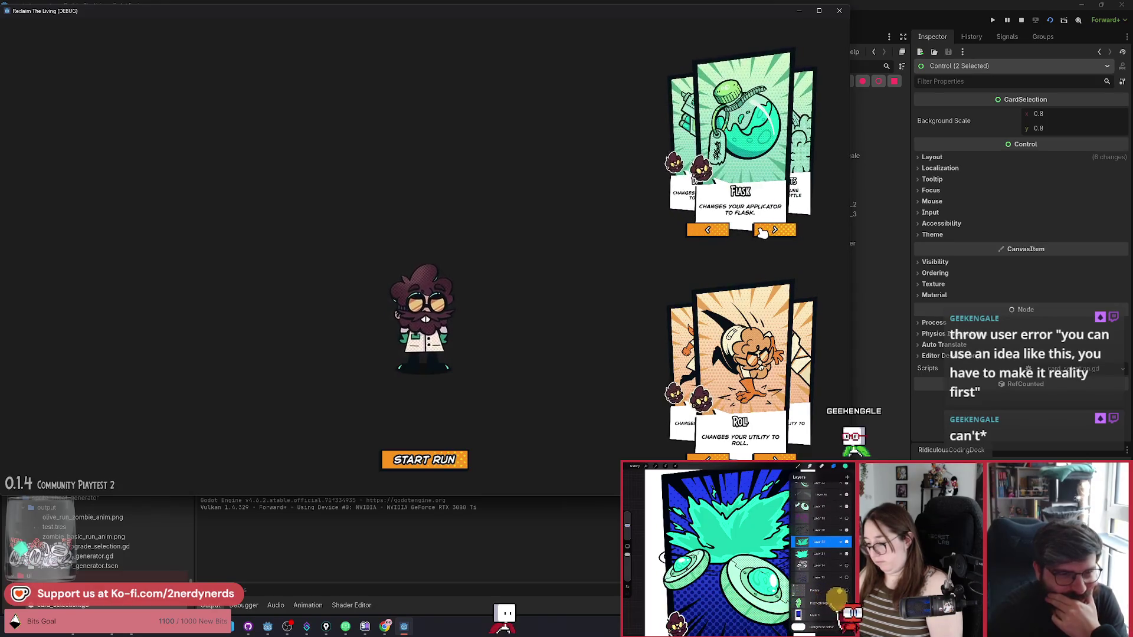
click(762, 232)
click(763, 232)
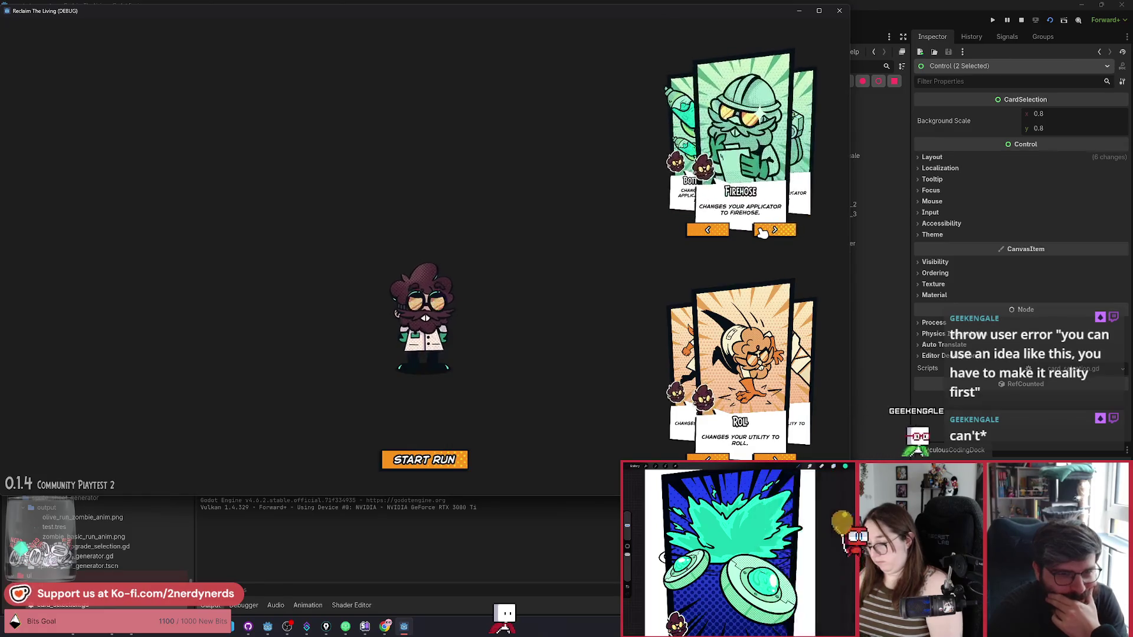
click(763, 232)
click(763, 232)
click(762, 231)
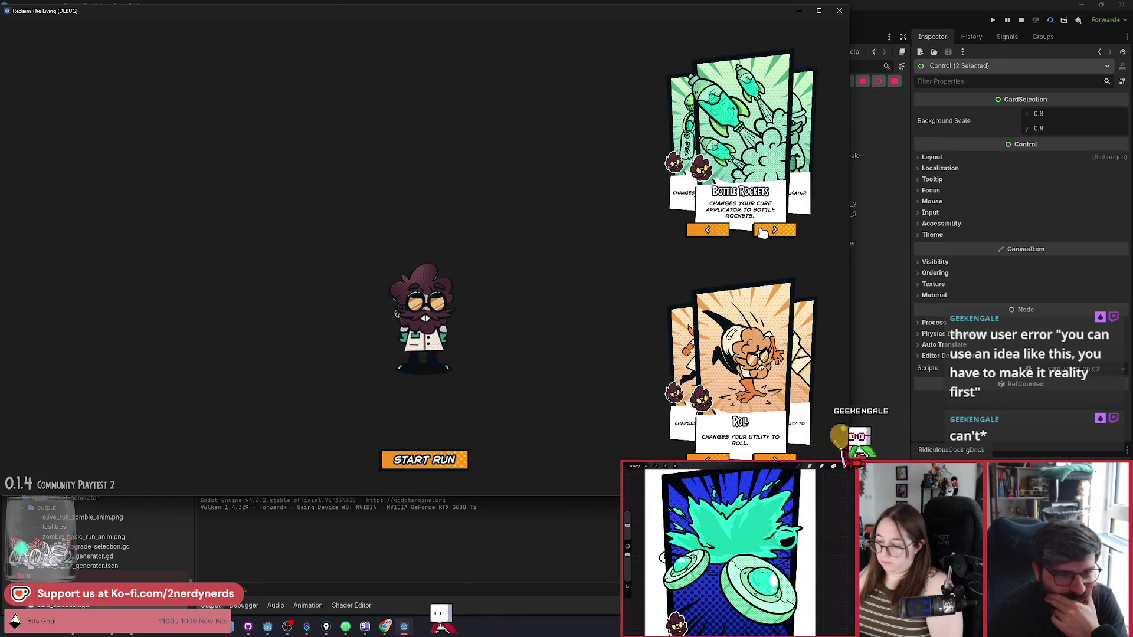
click(763, 232)
click(763, 232)
click(763, 232)
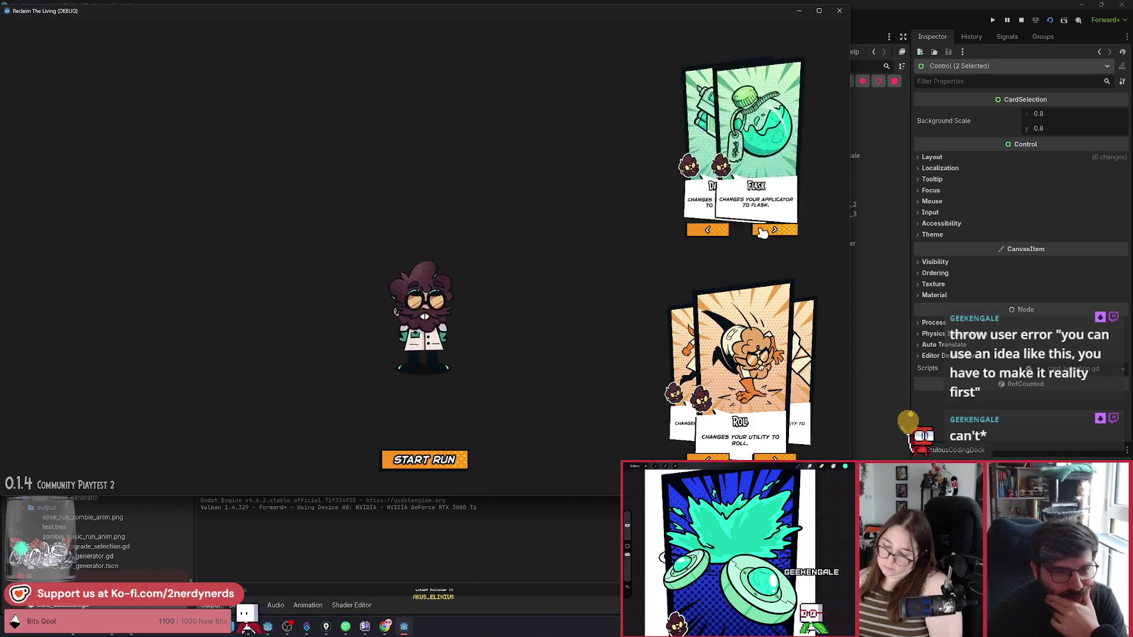
click(763, 232)
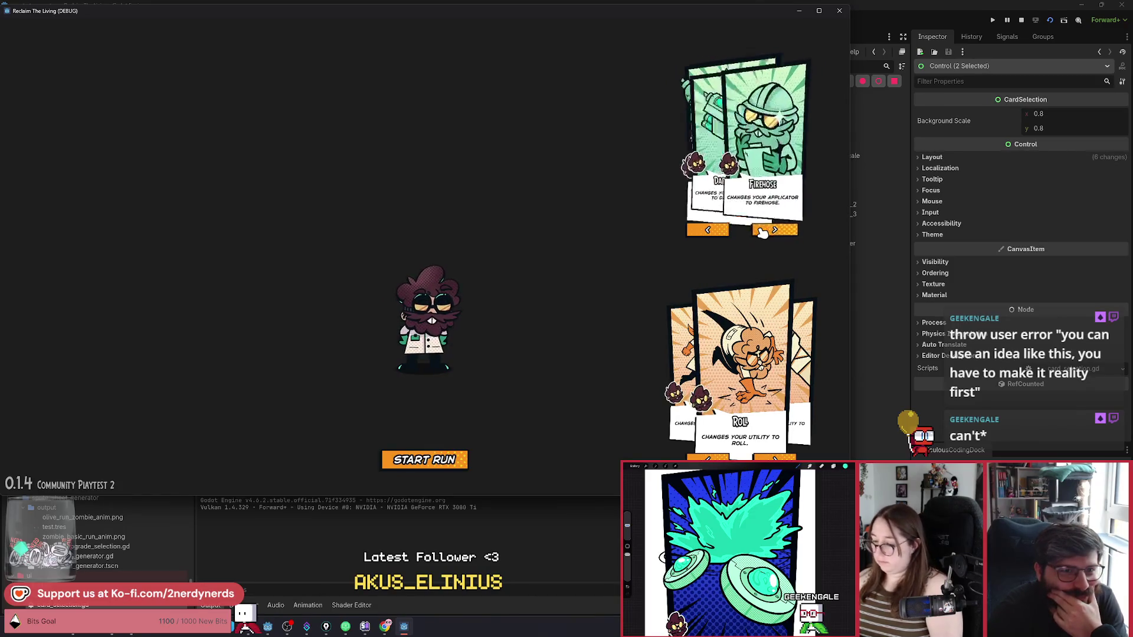
click(762, 232)
click(763, 232)
click(763, 232)
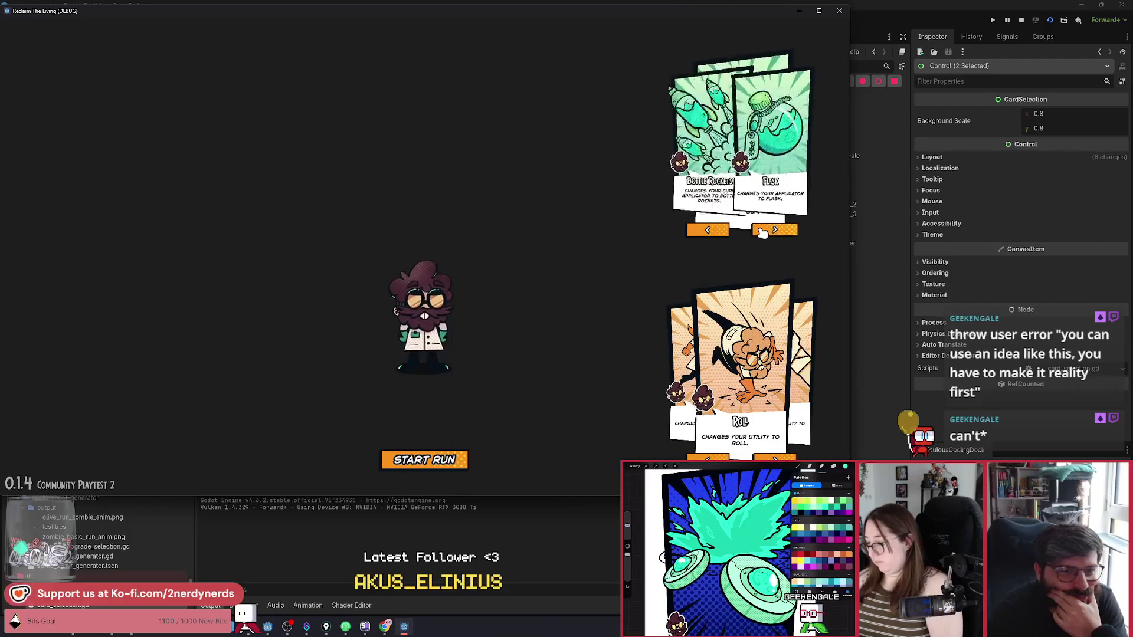
click(763, 232)
click(700, 232)
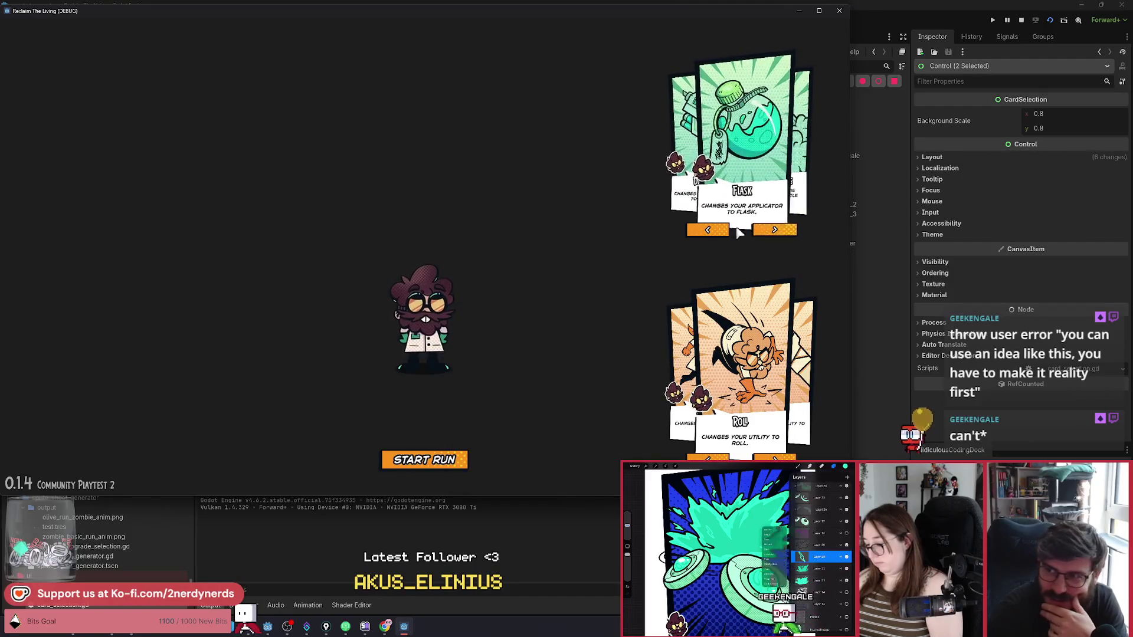
click(699, 231)
click(701, 232)
click(703, 230)
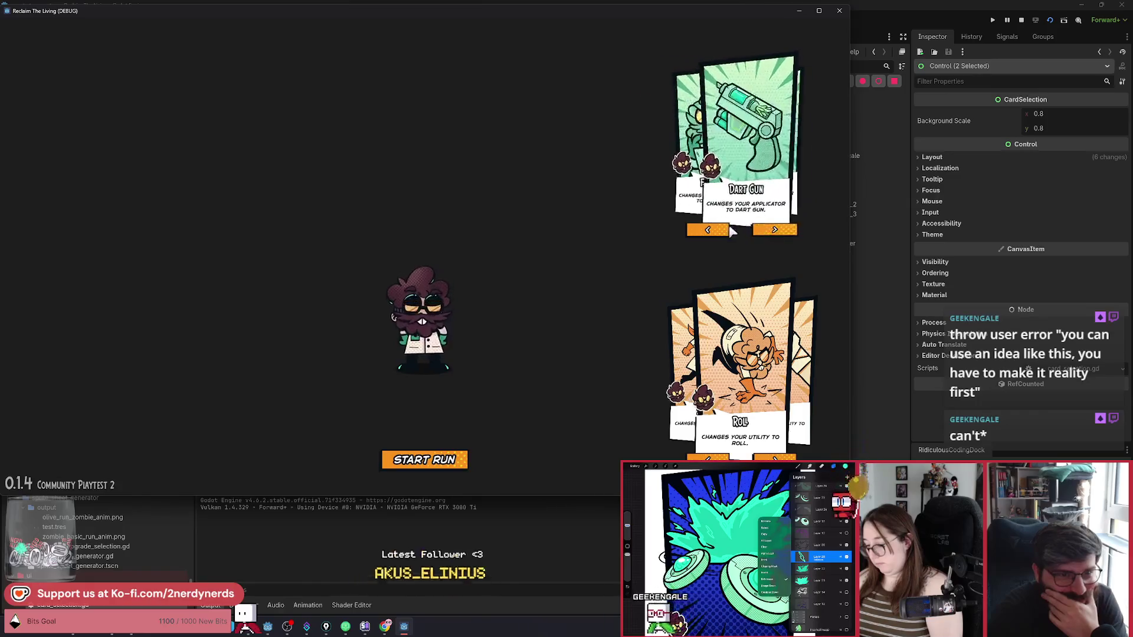
Step: Set the utility card to Roll, cycle the applicator to Firehose, and maximize the game window
click(708, 459)
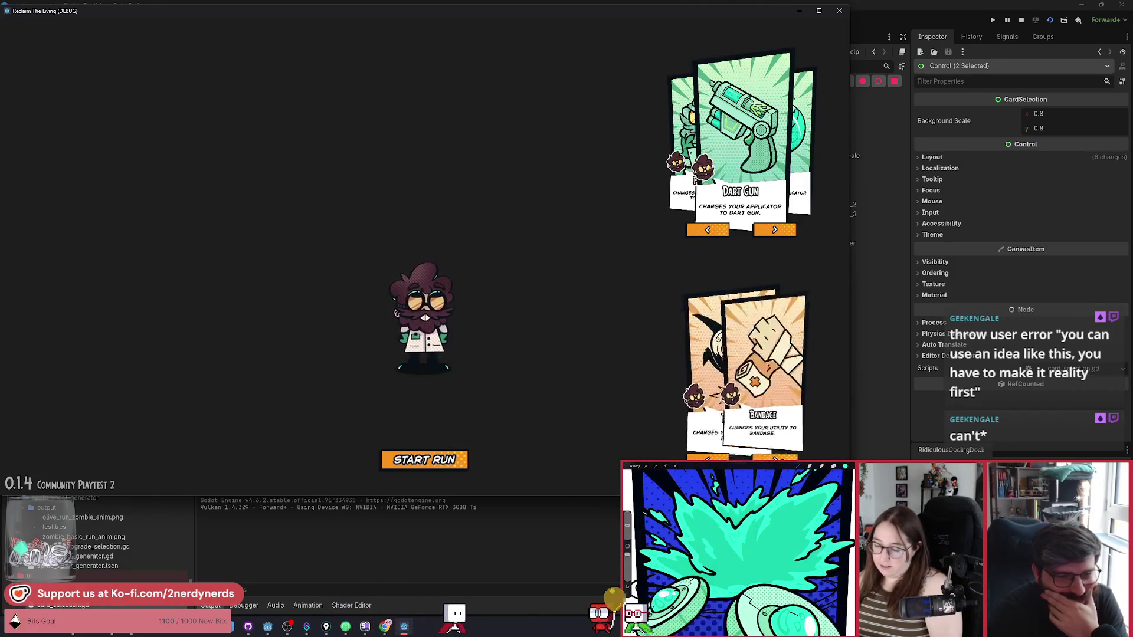
key(Right)
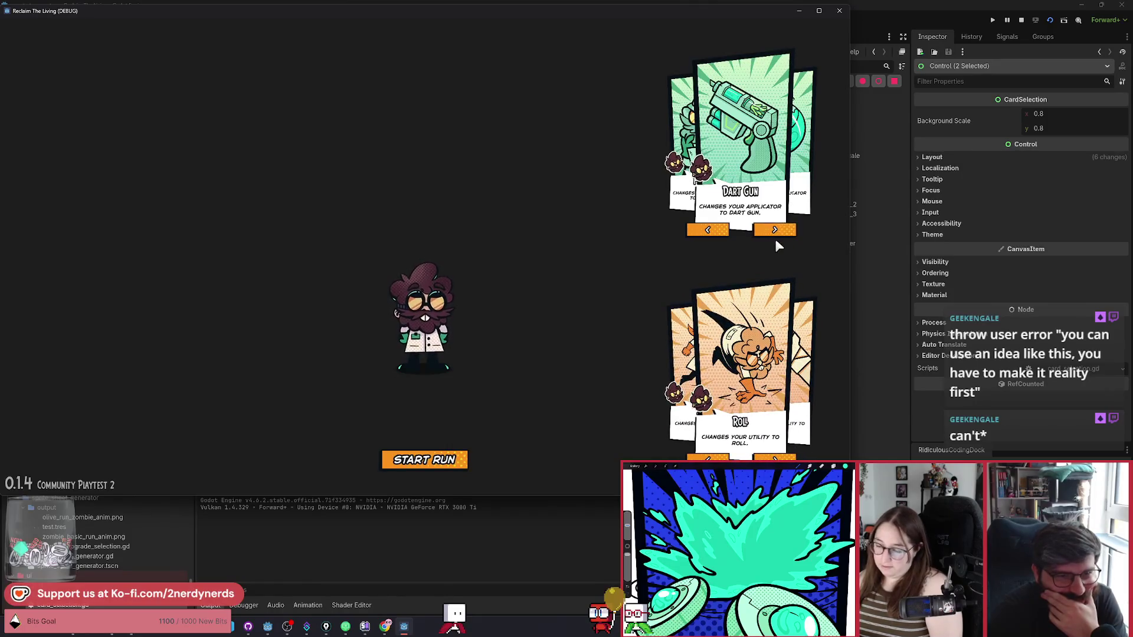
click(778, 234)
click(774, 234)
click(770, 235)
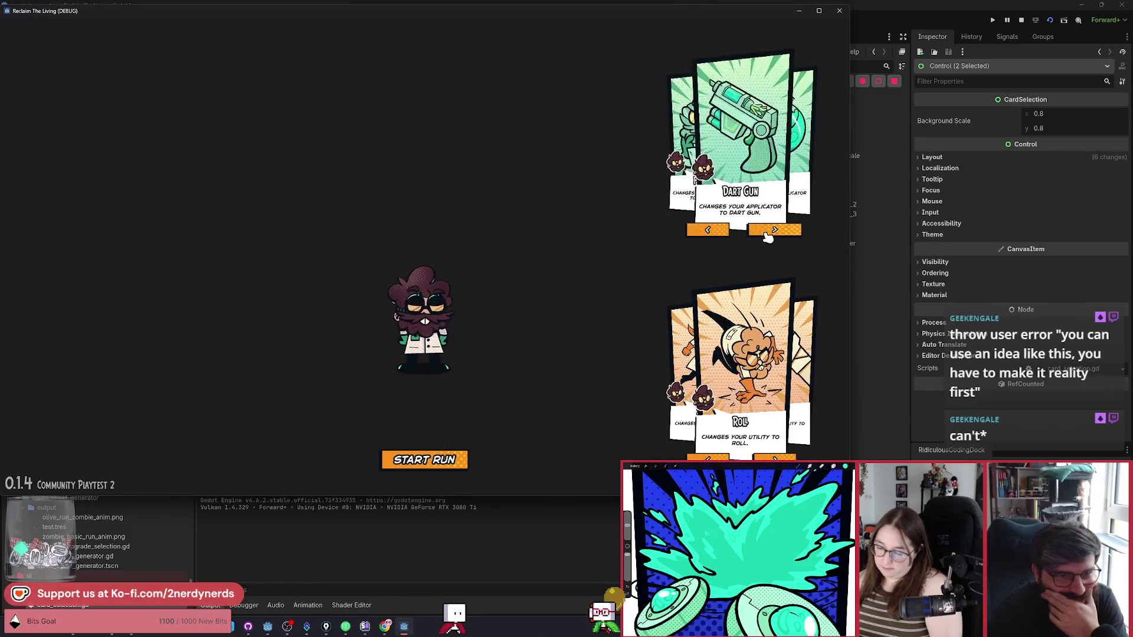
click(768, 235)
click(769, 235)
click(768, 235)
click(768, 235)
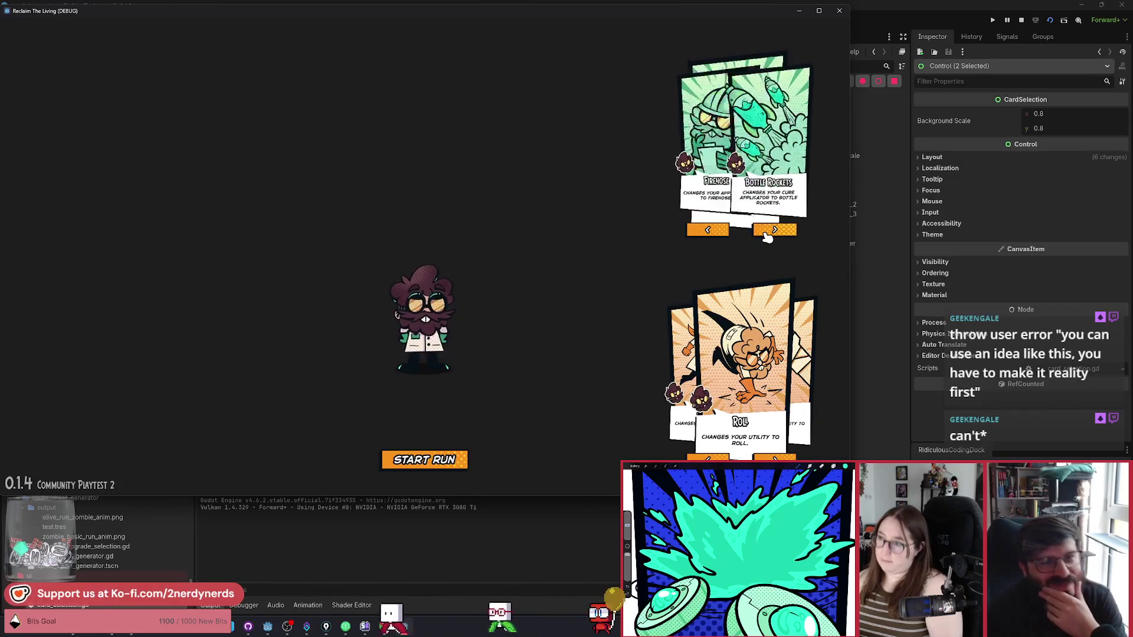
click(769, 235)
click(767, 236)
click(767, 236)
click(767, 236)
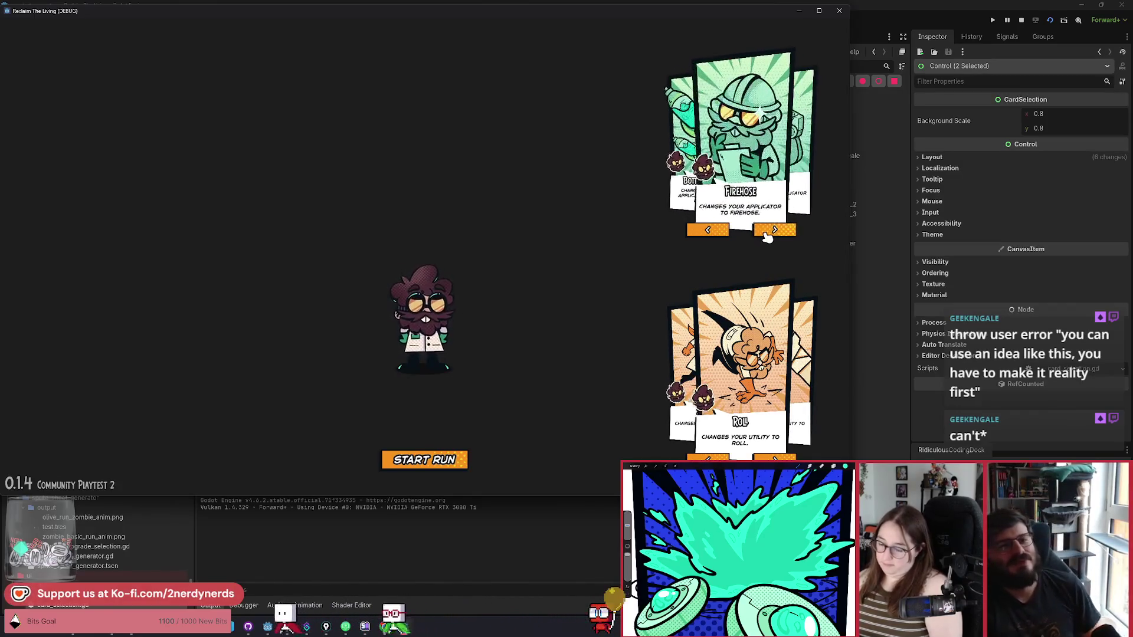
key(super+Up)
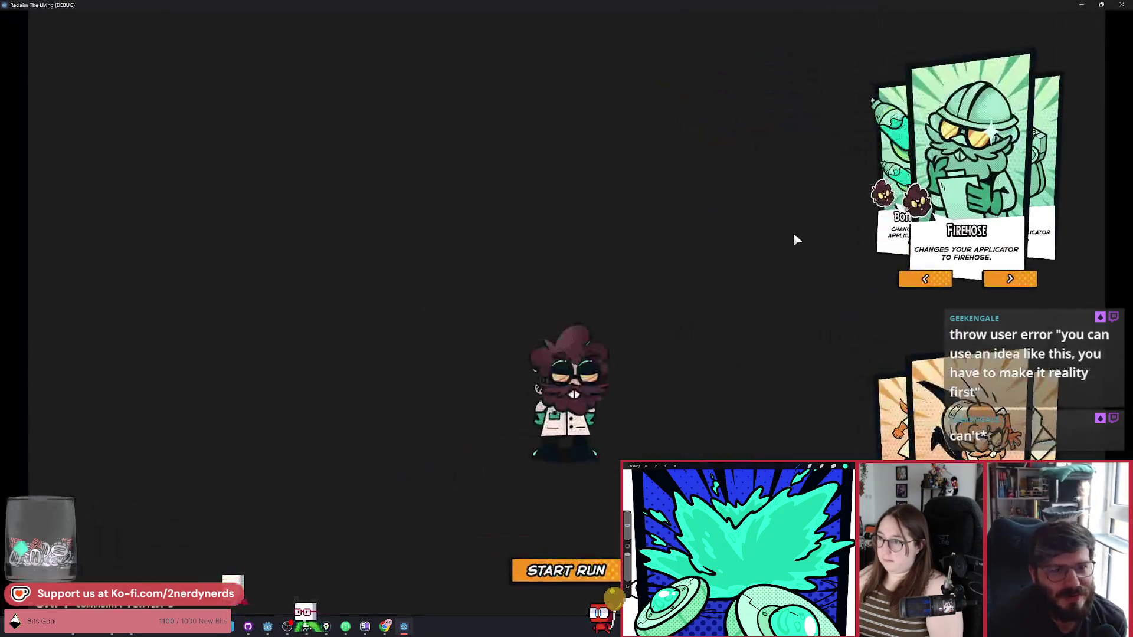
Step: Step the applicator card through Flask and Dart Gun, landing on Bottle Rockets
click(1012, 284)
click(1011, 284)
click(1012, 285)
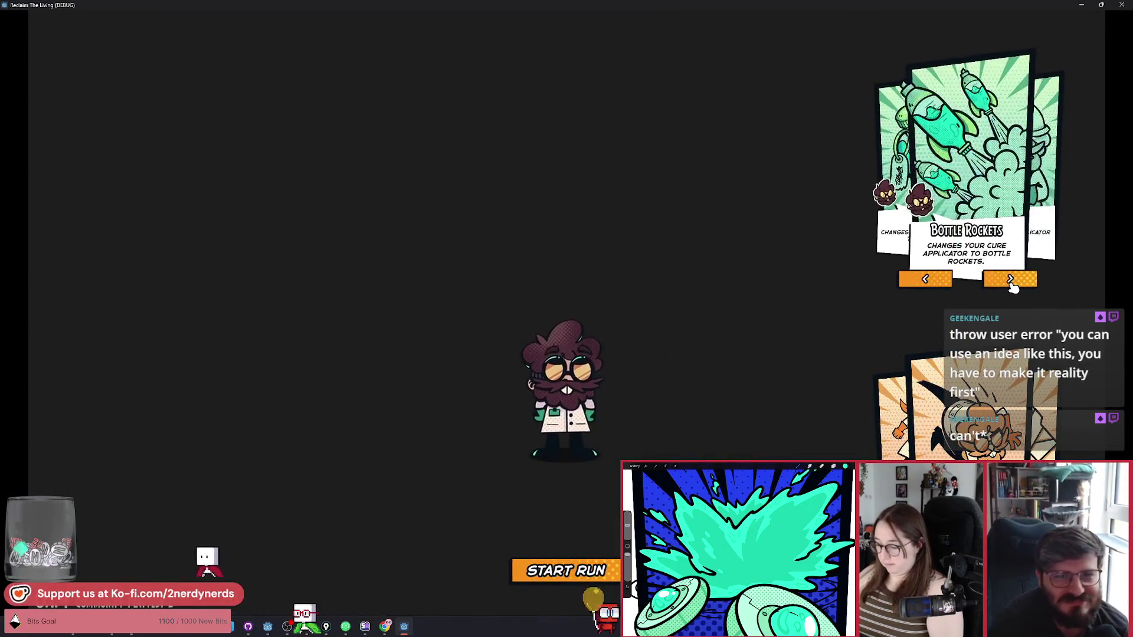
click(1011, 285)
click(1012, 285)
click(932, 281)
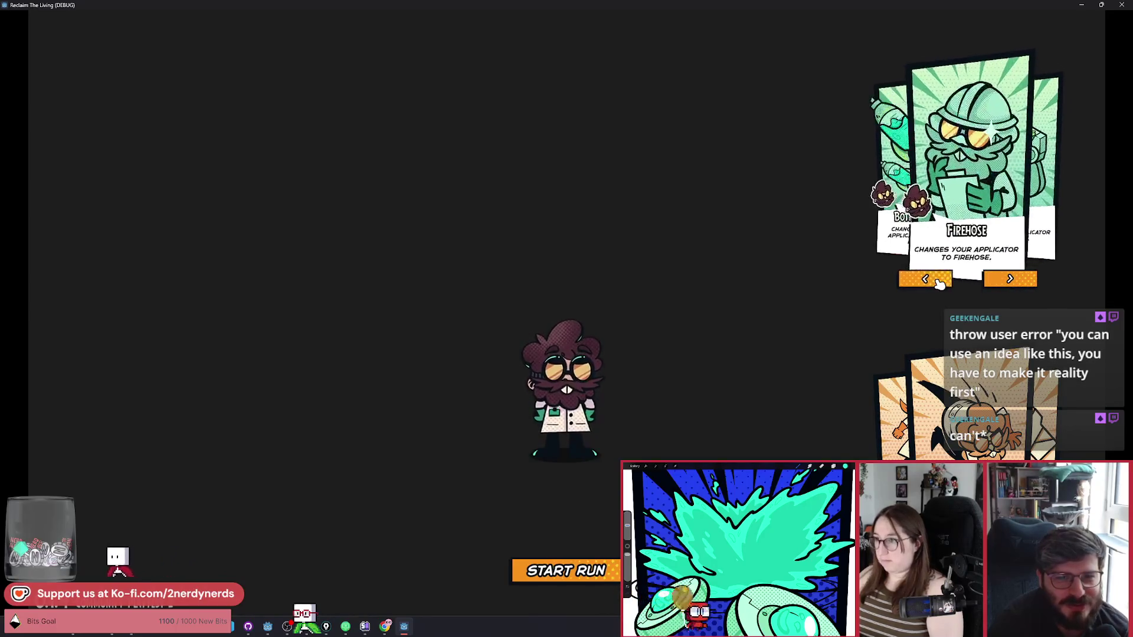
click(932, 281)
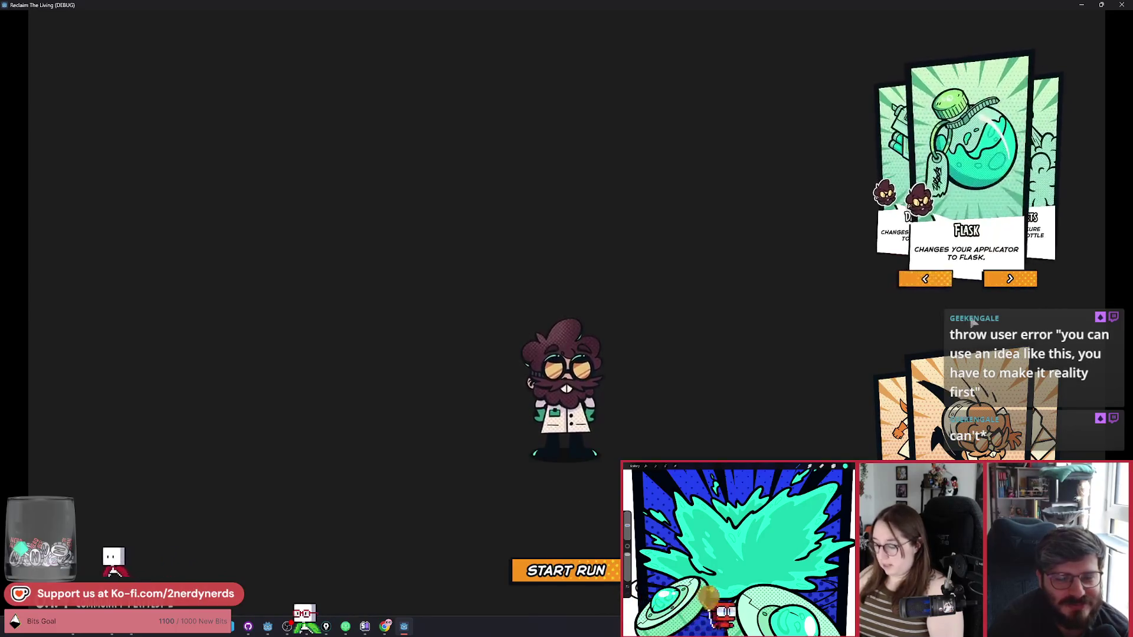
click(1003, 280)
click(1003, 280)
click(924, 279)
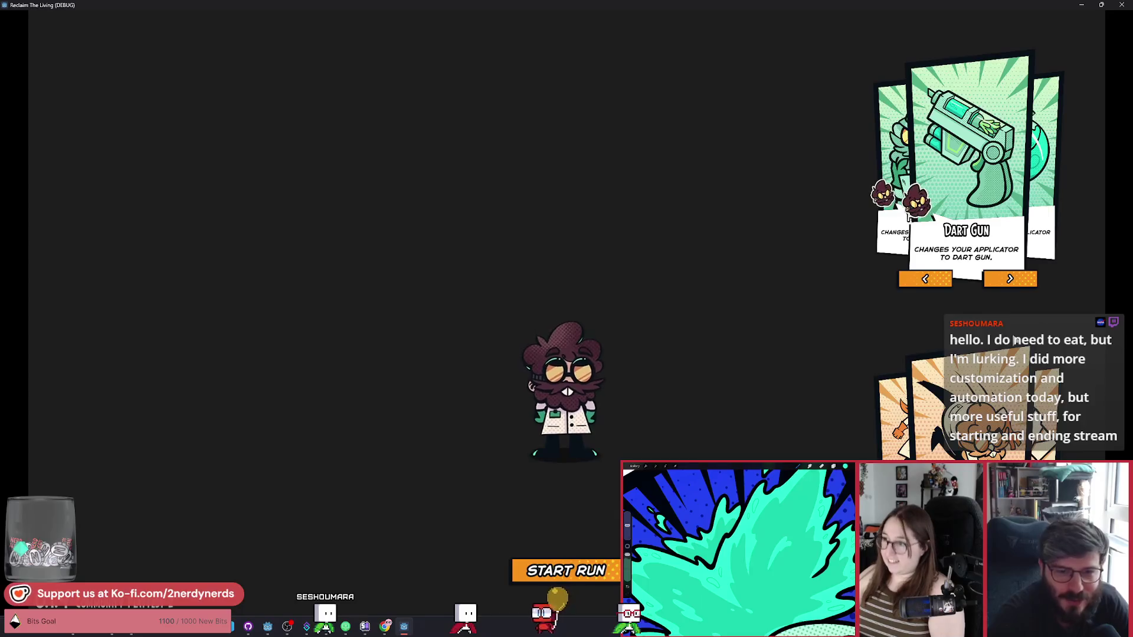
click(1010, 278)
click(1010, 278)
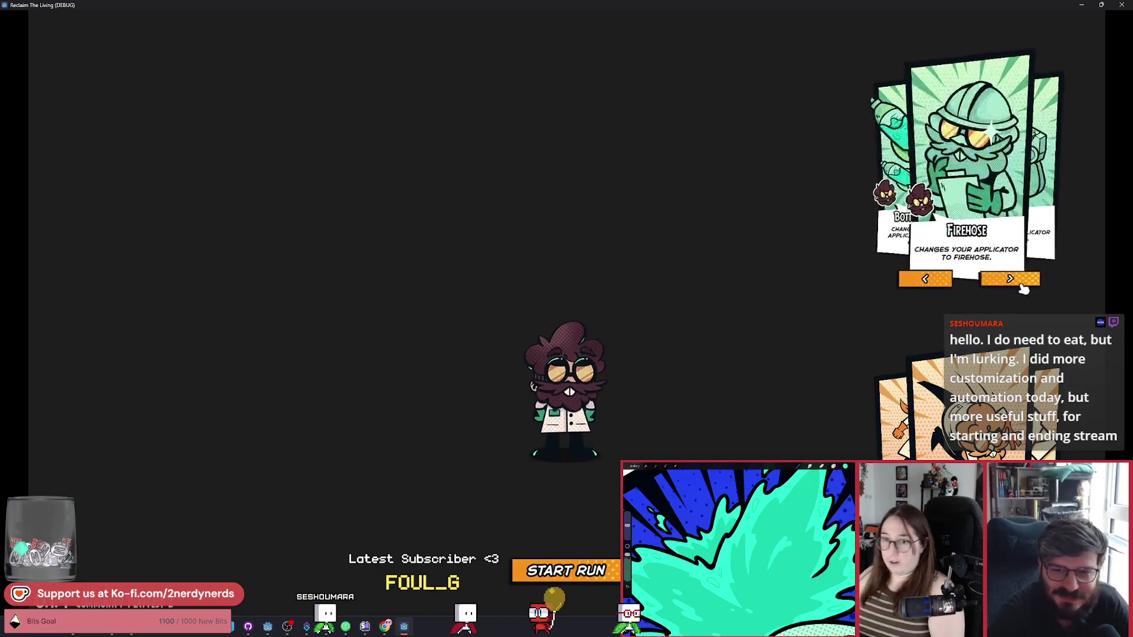
click(1010, 278)
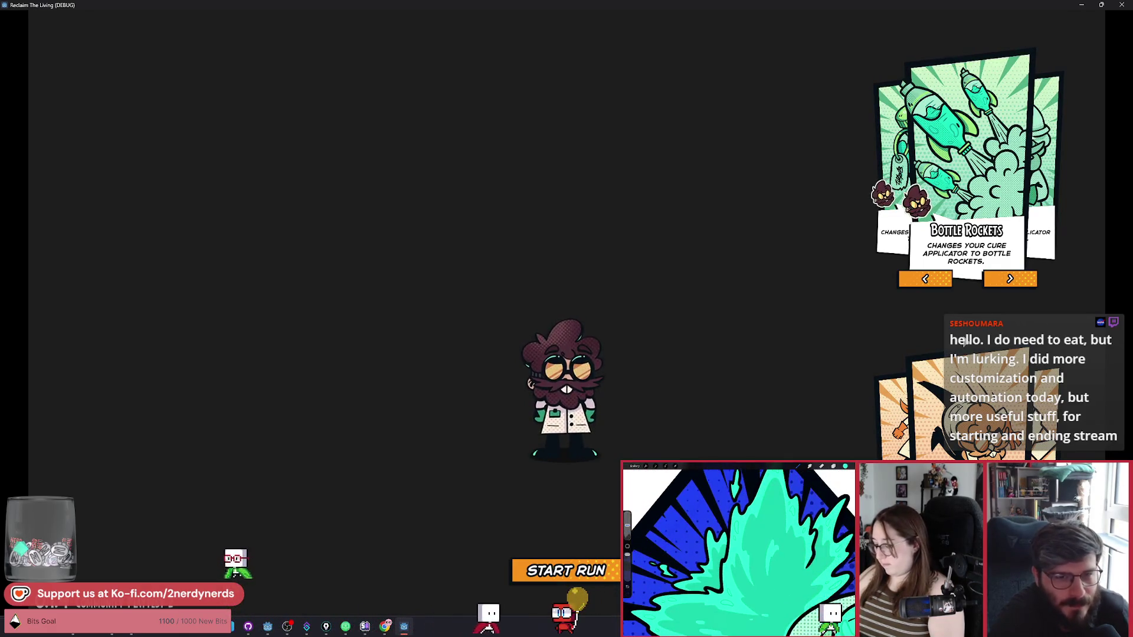
Step: Rapidly advance the applicator cards to stress-test cycling, then close the game window
click(1010, 280)
click(1010, 281)
click(1010, 281)
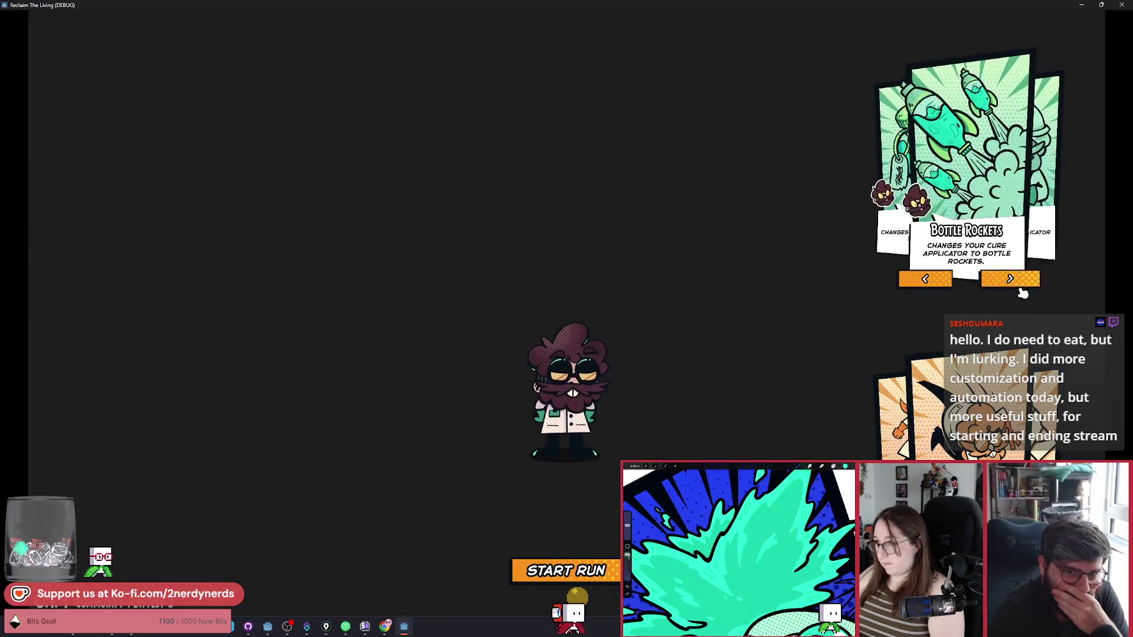
click(1019, 289)
click(1019, 289)
click(1020, 290)
click(1019, 287)
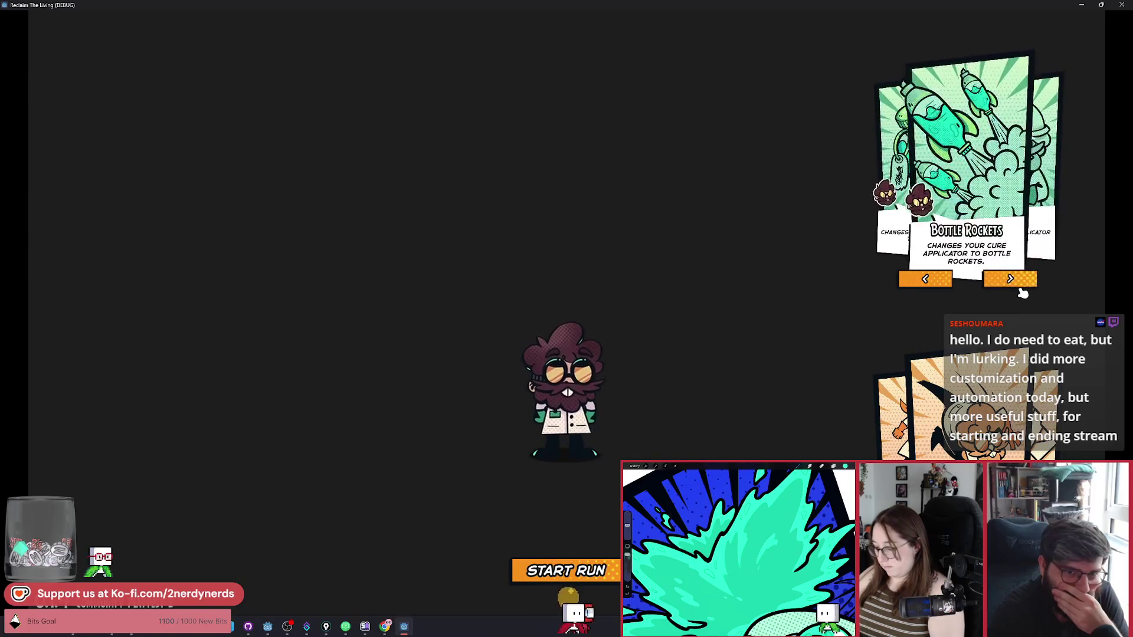
click(1015, 285)
click(1011, 283)
click(1009, 282)
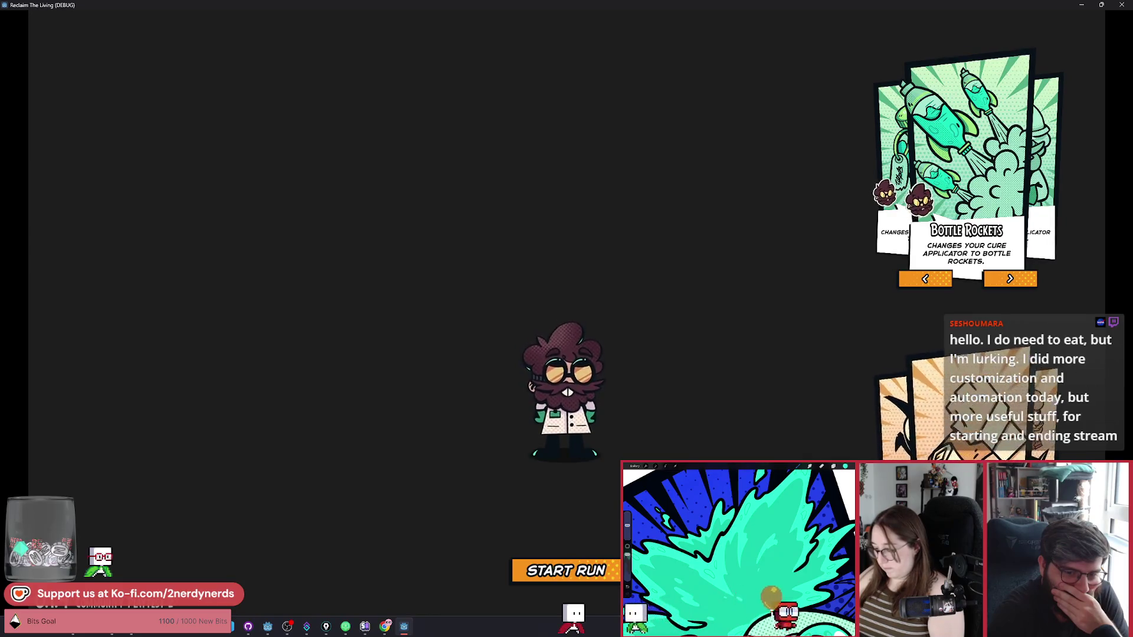
key(alt+F4)
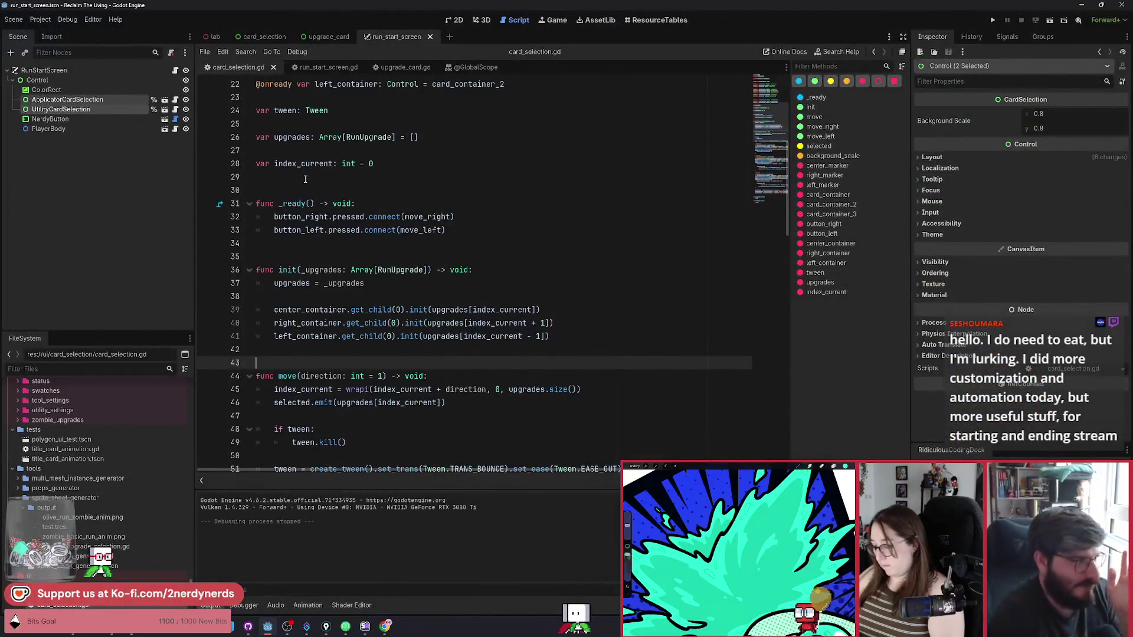
Step: In run_start_screen.gd, connect applicator_card_selection.selected to on_applicator_selected
click(175, 71)
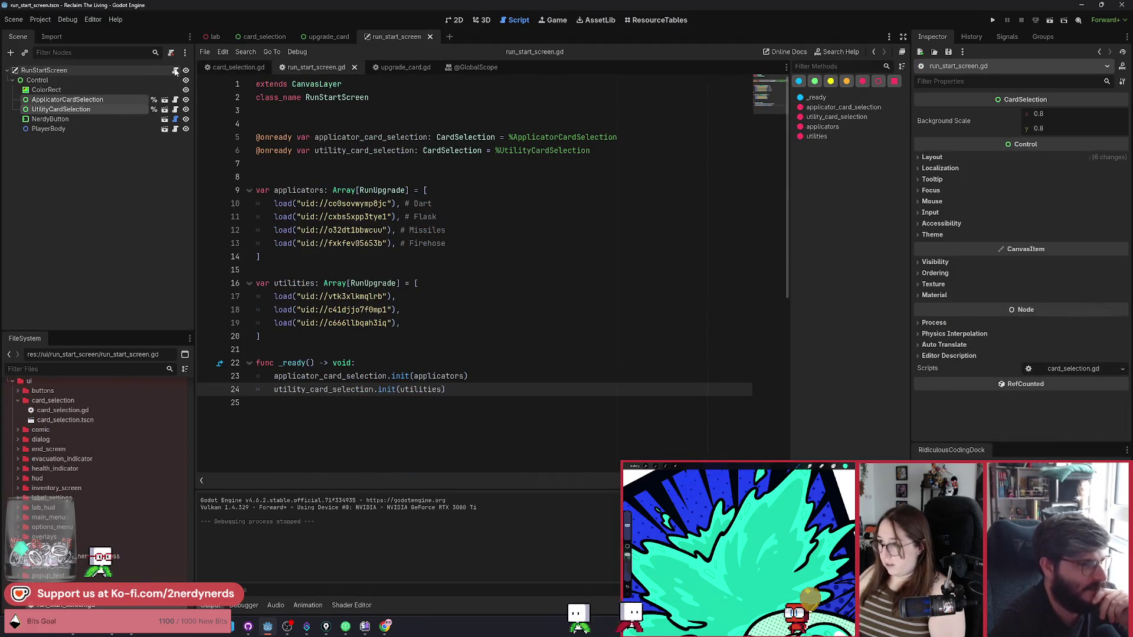
scroll(452, 367, down, 2)
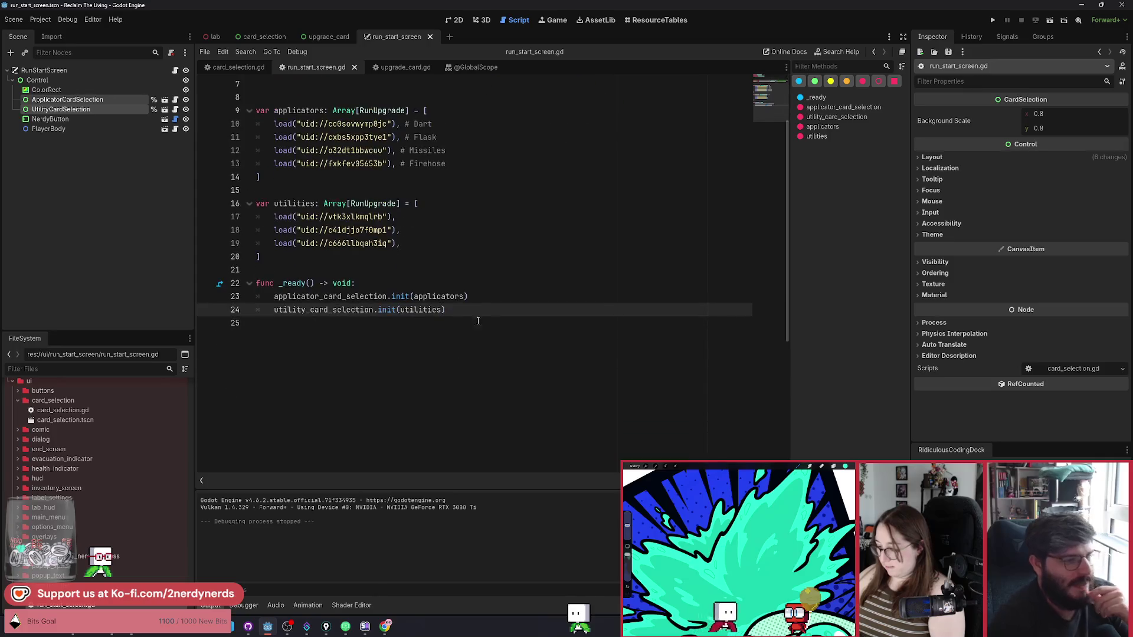
click(500, 295)
key(Return)
key(Return)
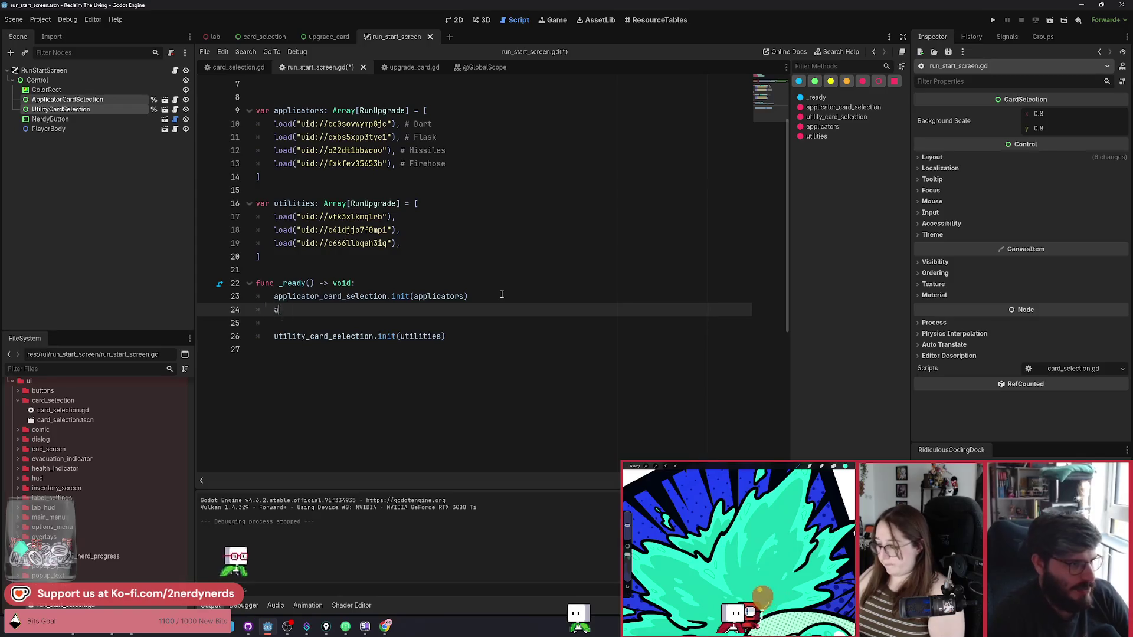
text(appl)
key(Down)
key(Return)
text(.)
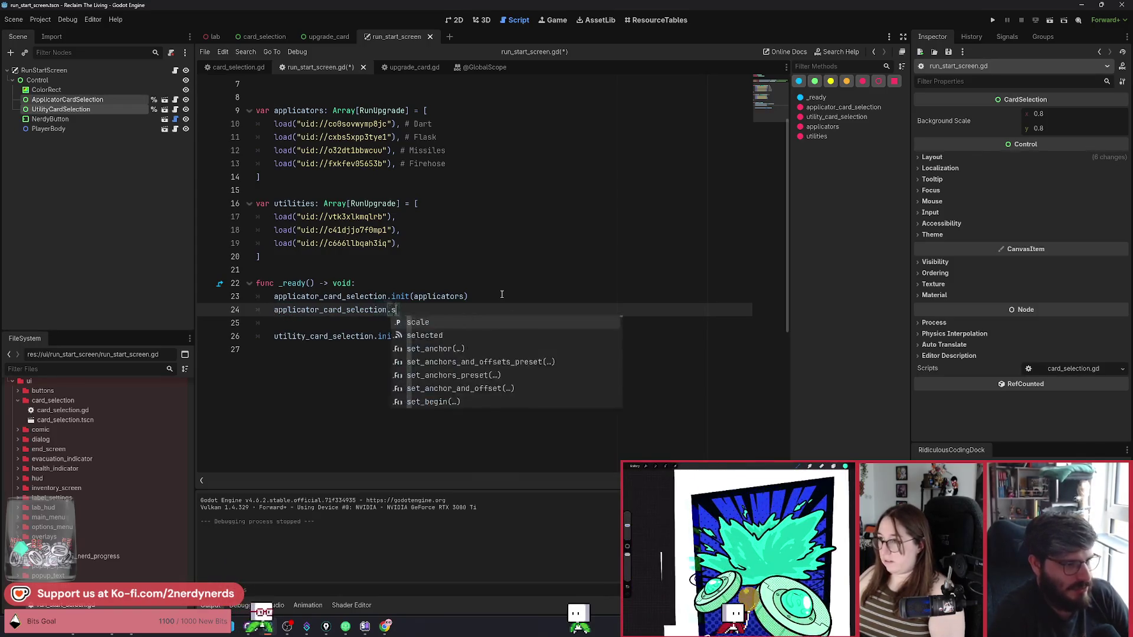
text(selected.con)
key(Return)
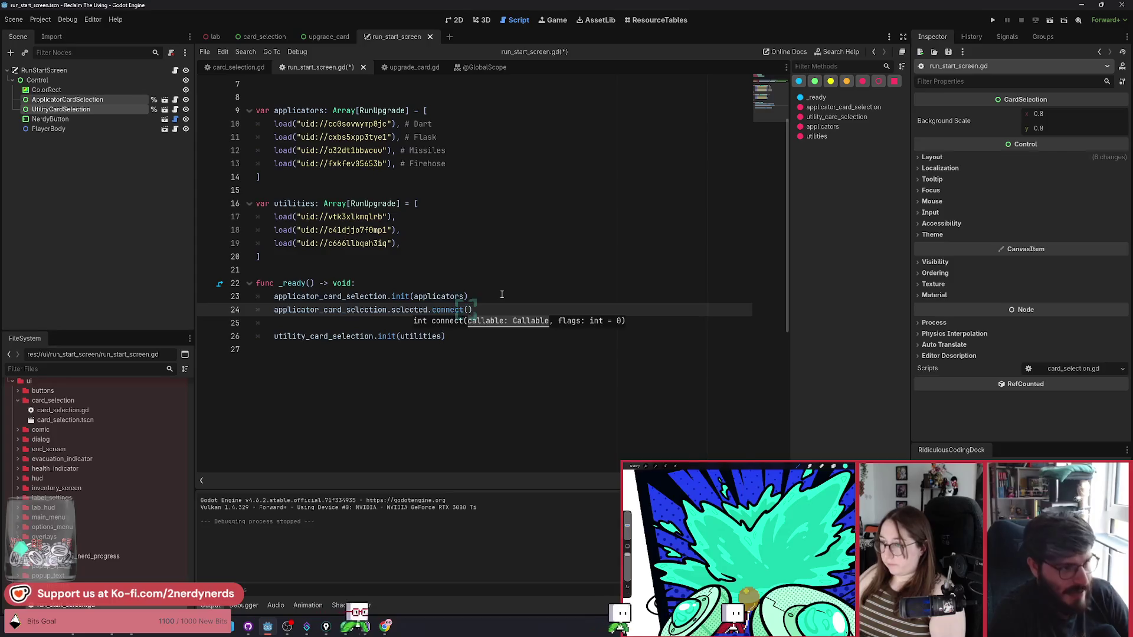
text(on_)
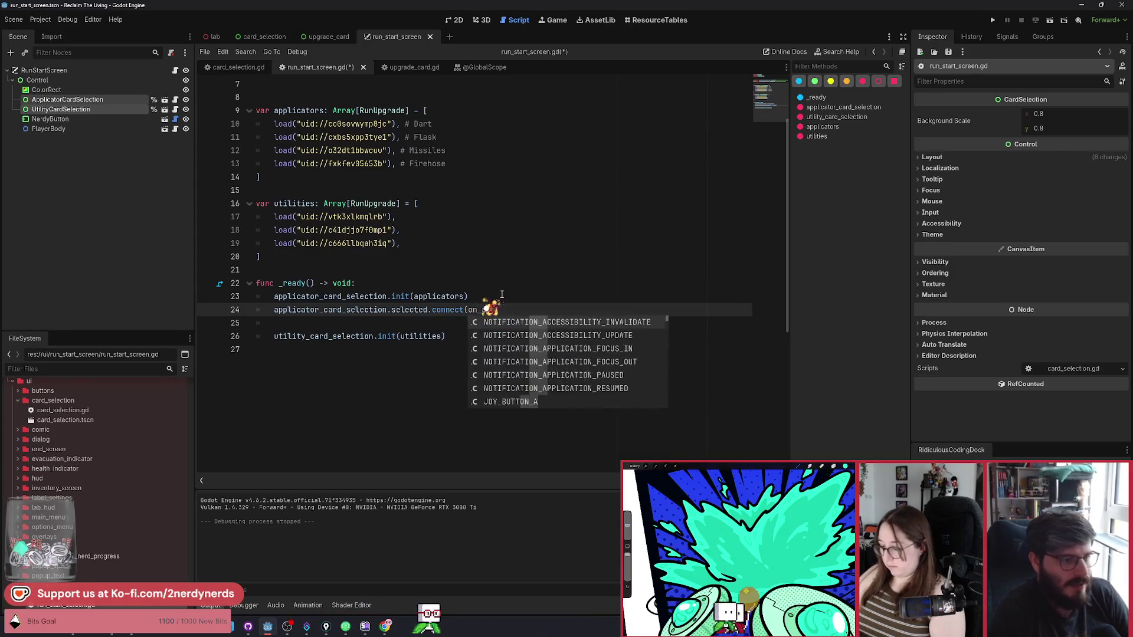
text(applicator_sele)
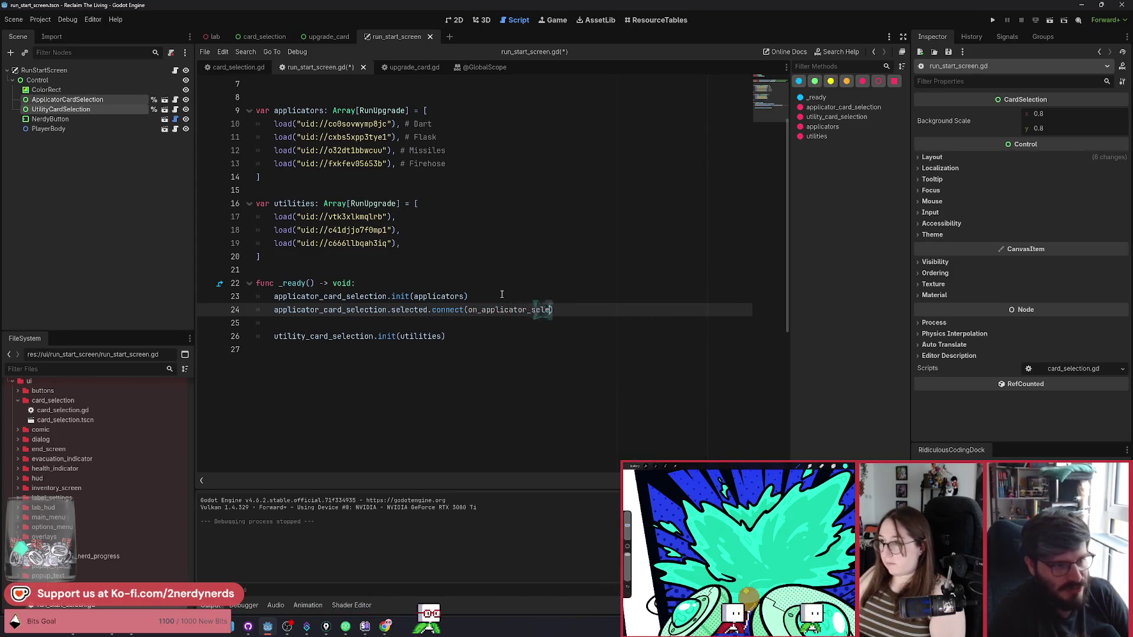
text(cted)
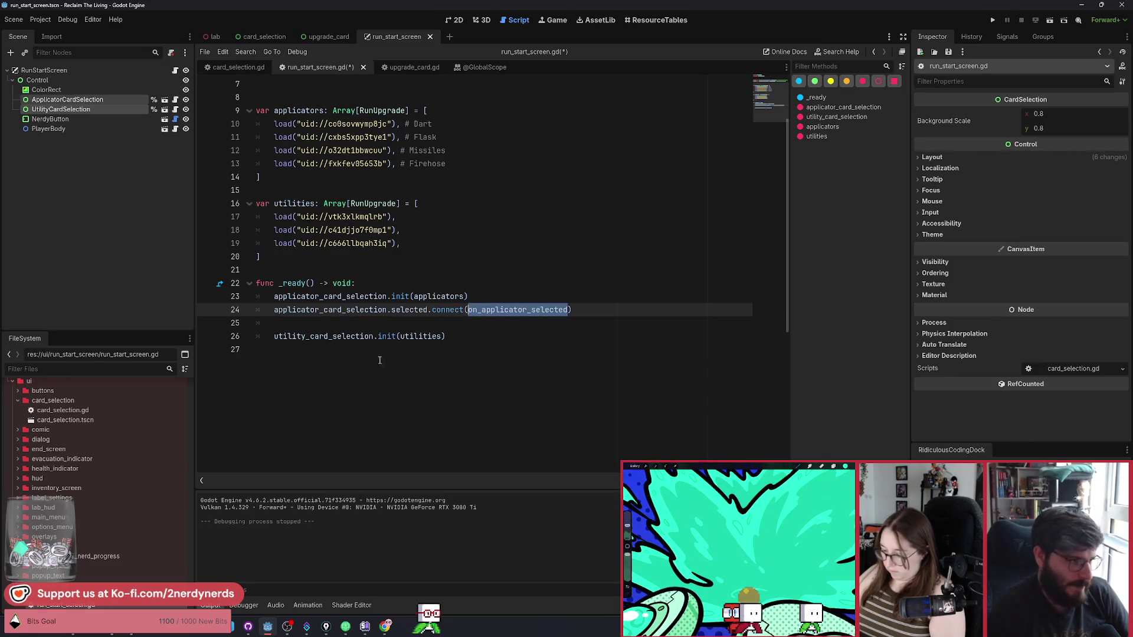
Step: Declare func on_applicator_selected(upgrade: RunUpgrade) -> void at the end of the script
click(380, 360)
key(Return)
key(Return)
text(fu)
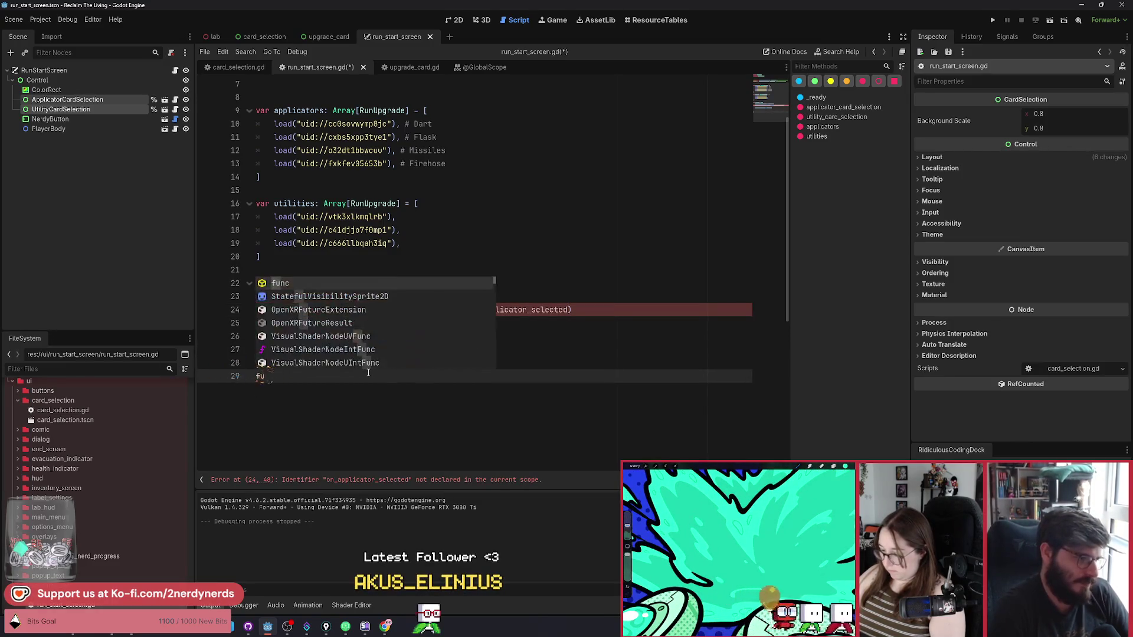
text(nc on_applicator_selected() -> void)
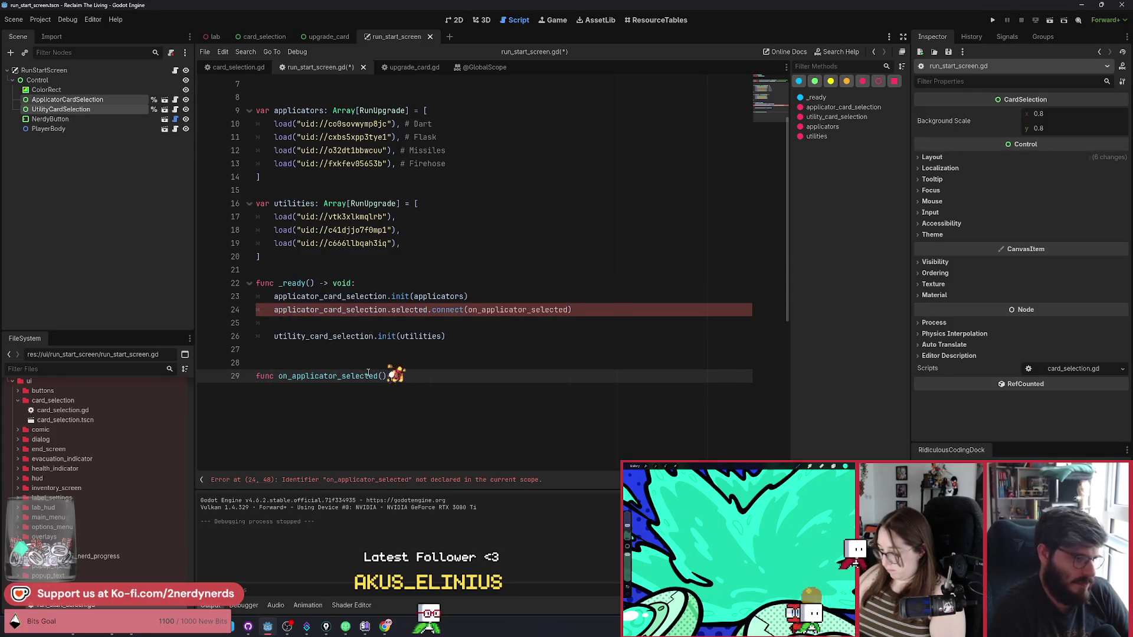
text(:)
key(Return)
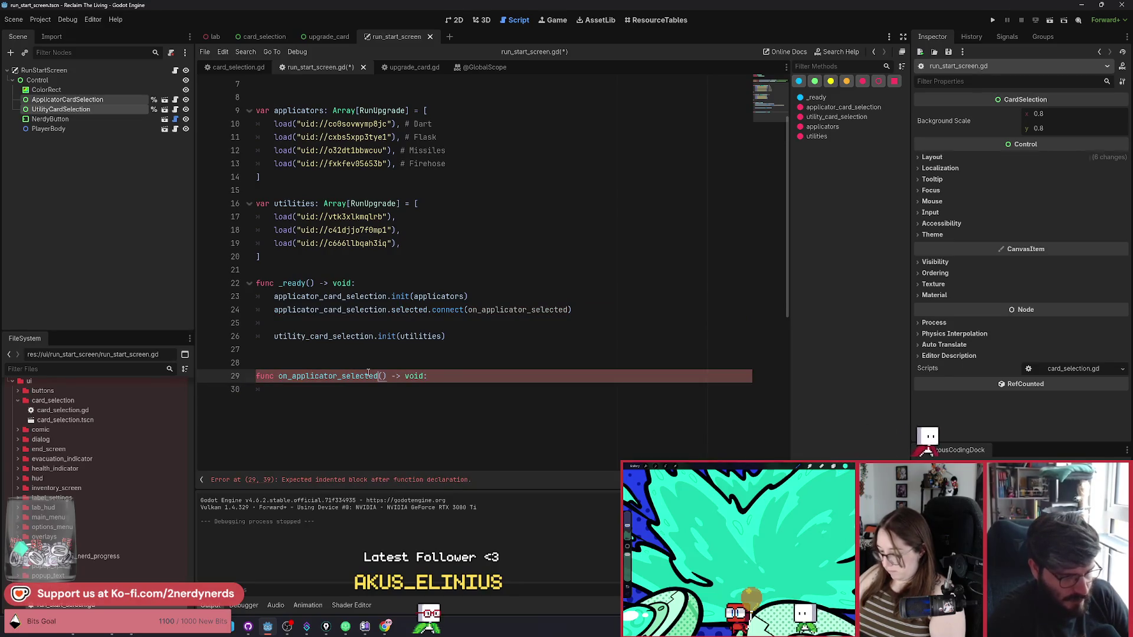
text(upgrade: R)
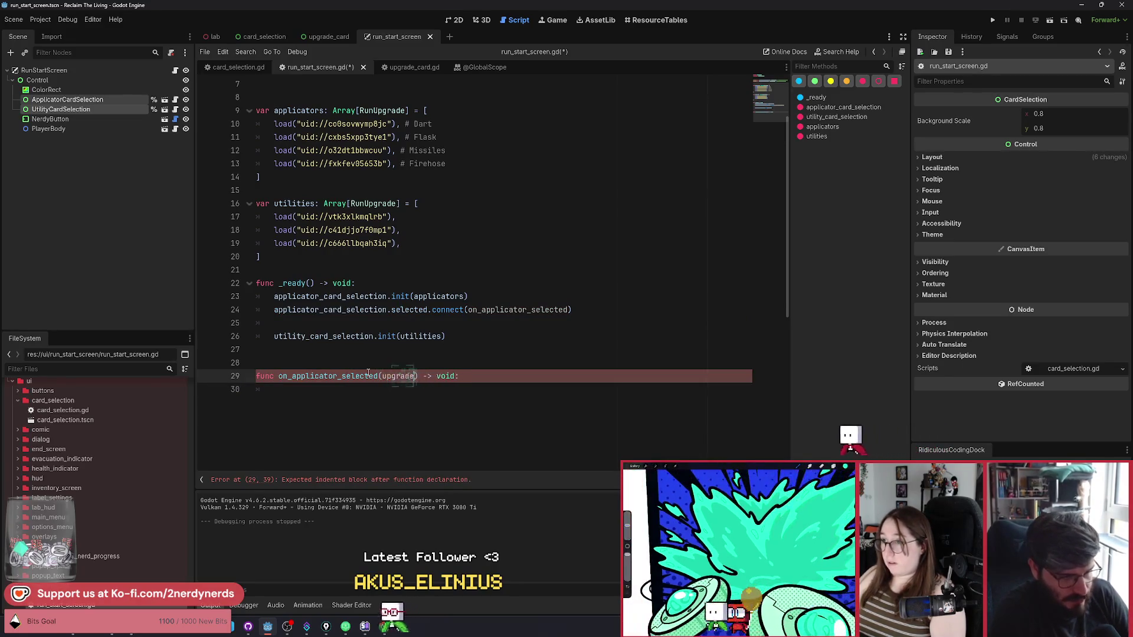
text(un)
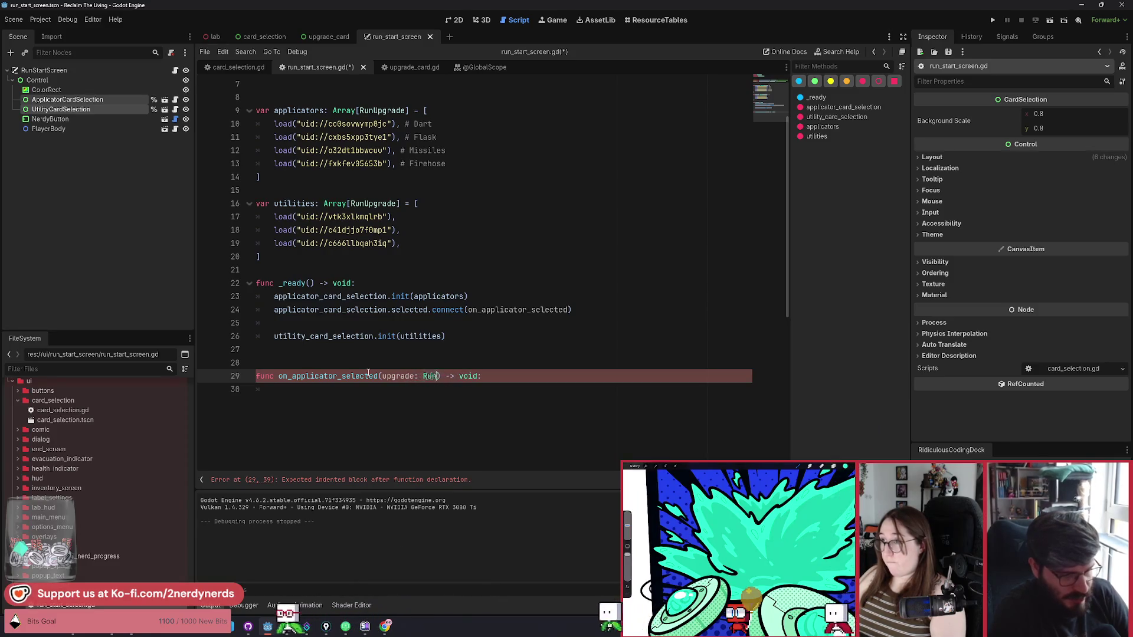
text(Up)
key(Return)
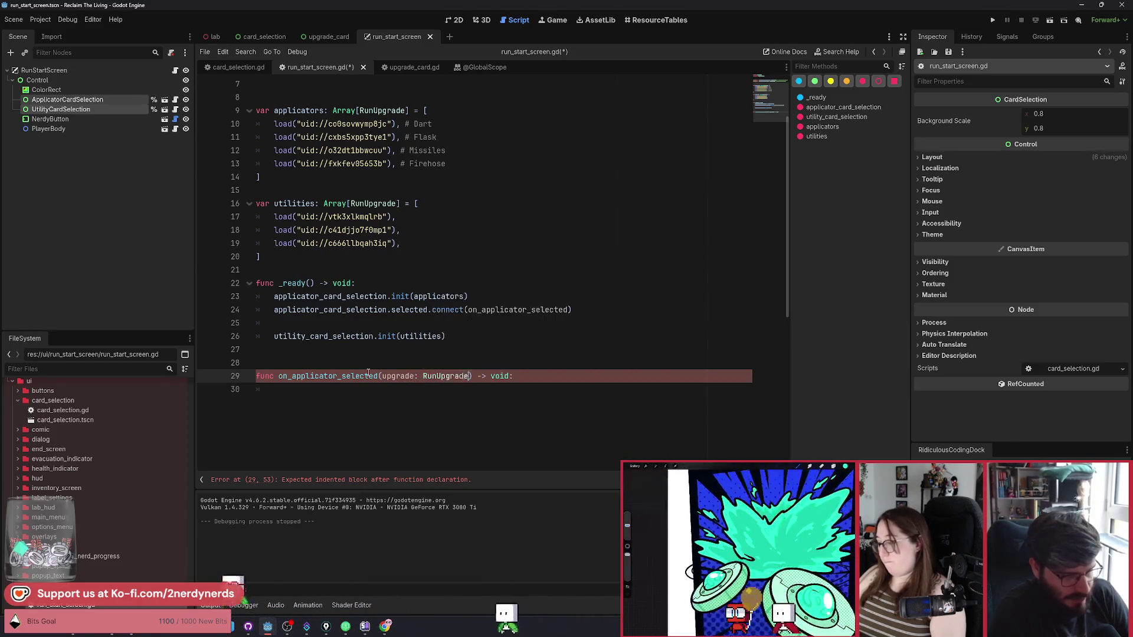
key(Down)
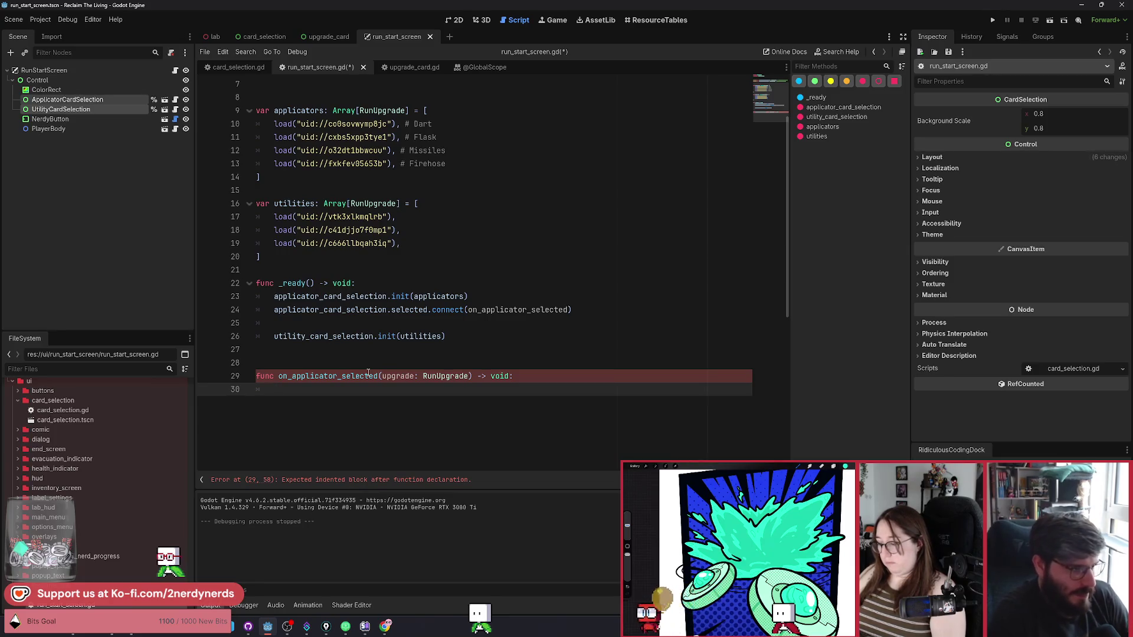
Step: Open RunManager.gd and jump to its _ready function
key(ctrl+shift+p)
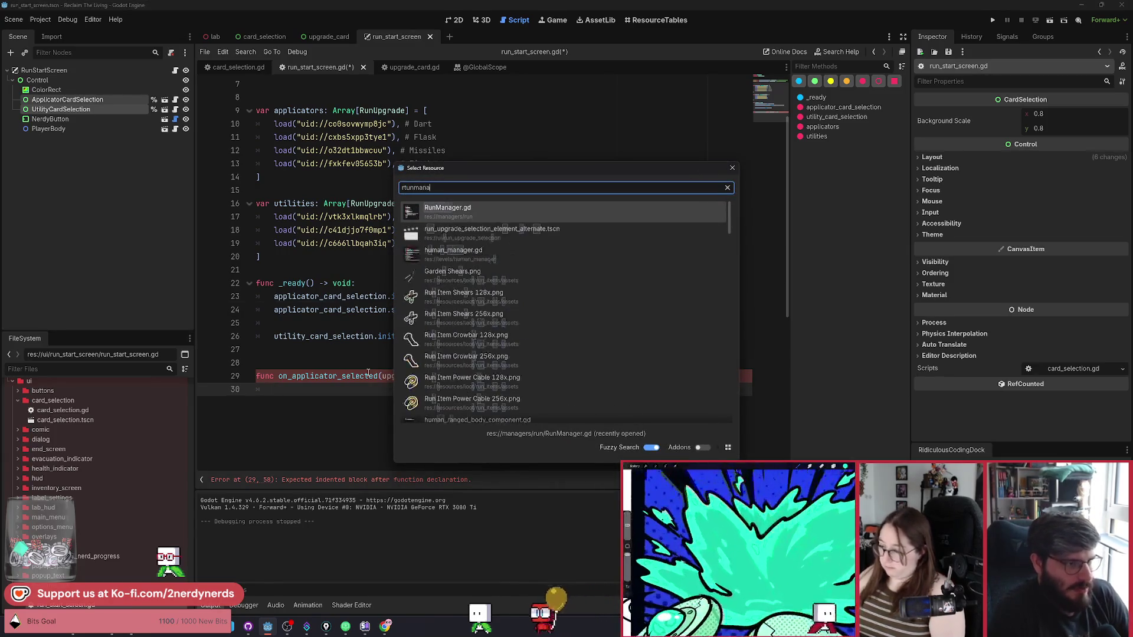
key(Escape)
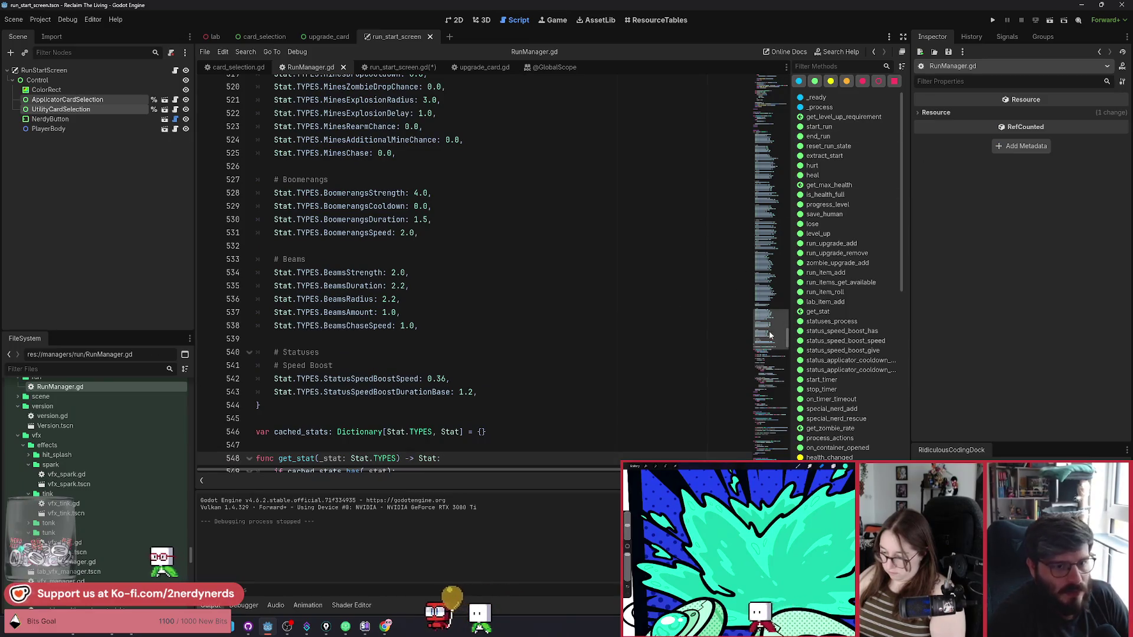
click(826, 99)
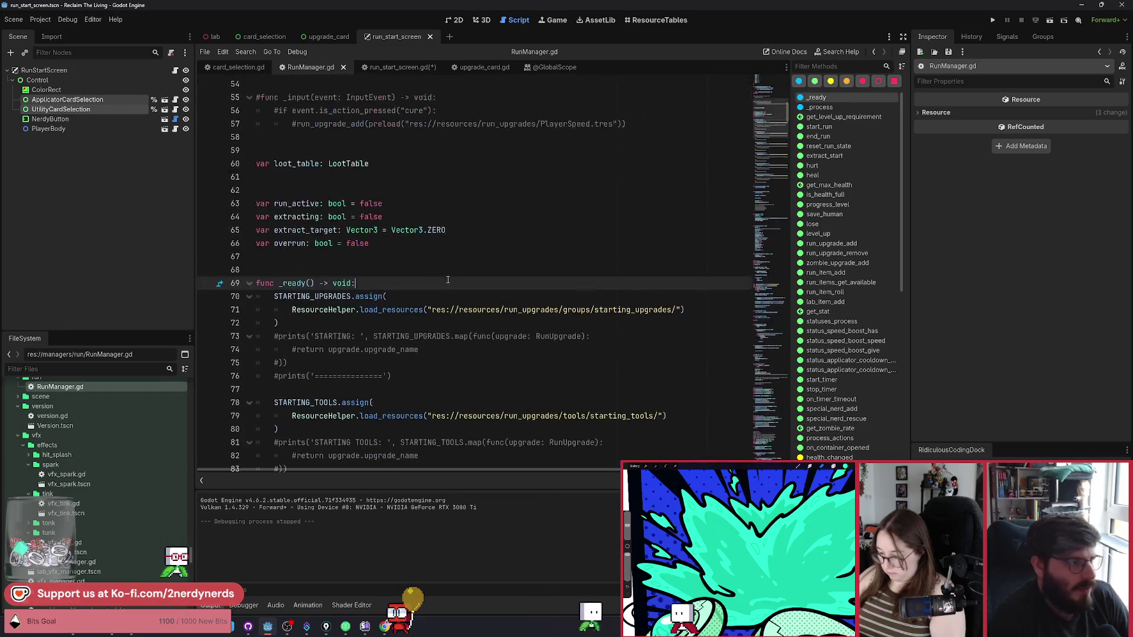
scroll(383, 280, up, 1)
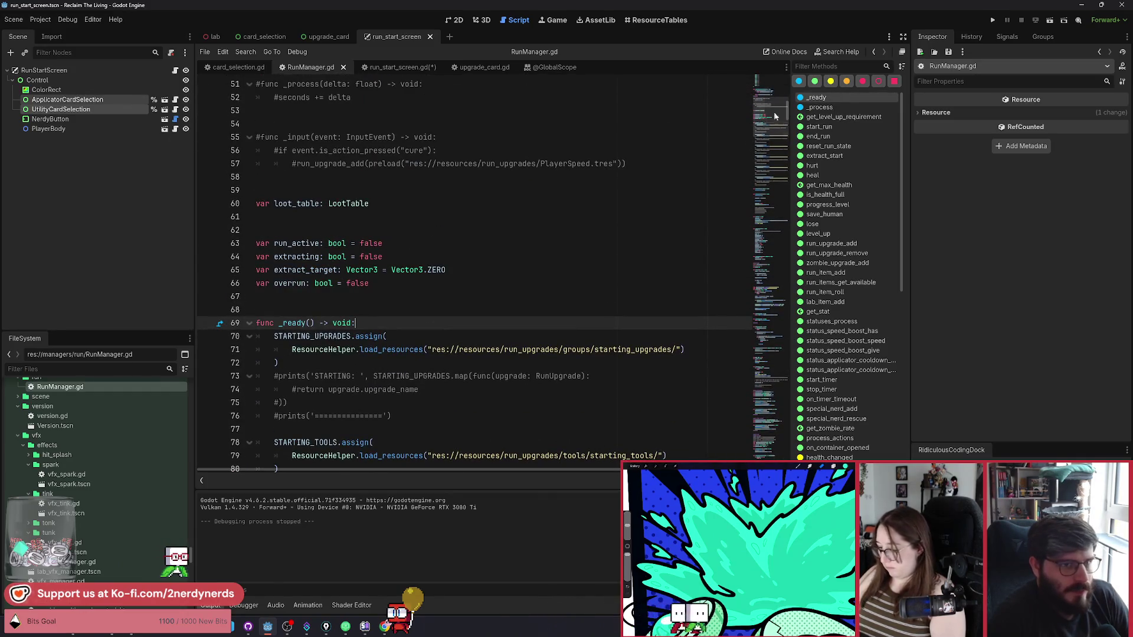
drag(774, 116, 775, 96)
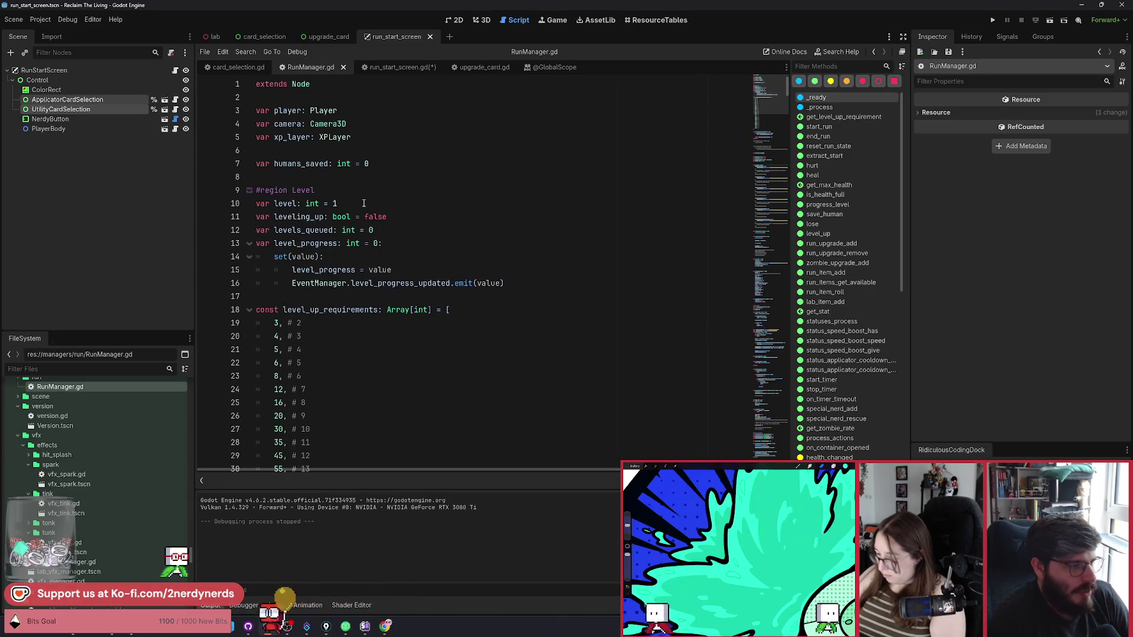
scroll(336, 225, down, 4)
scroll(336, 224, down, 10)
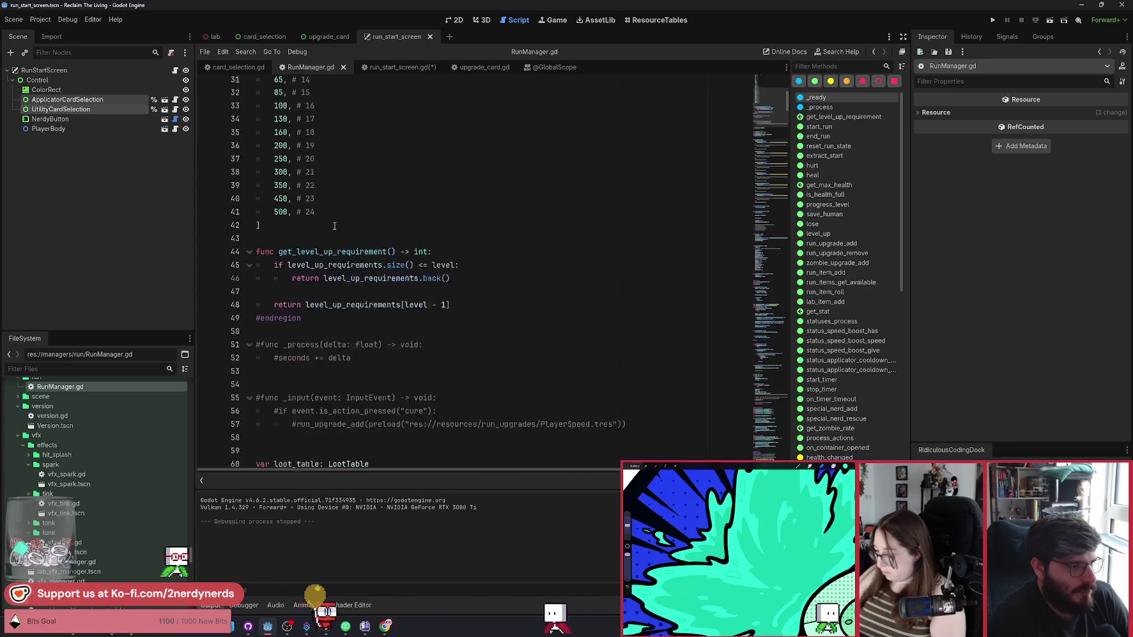
scroll(333, 226, up, 14)
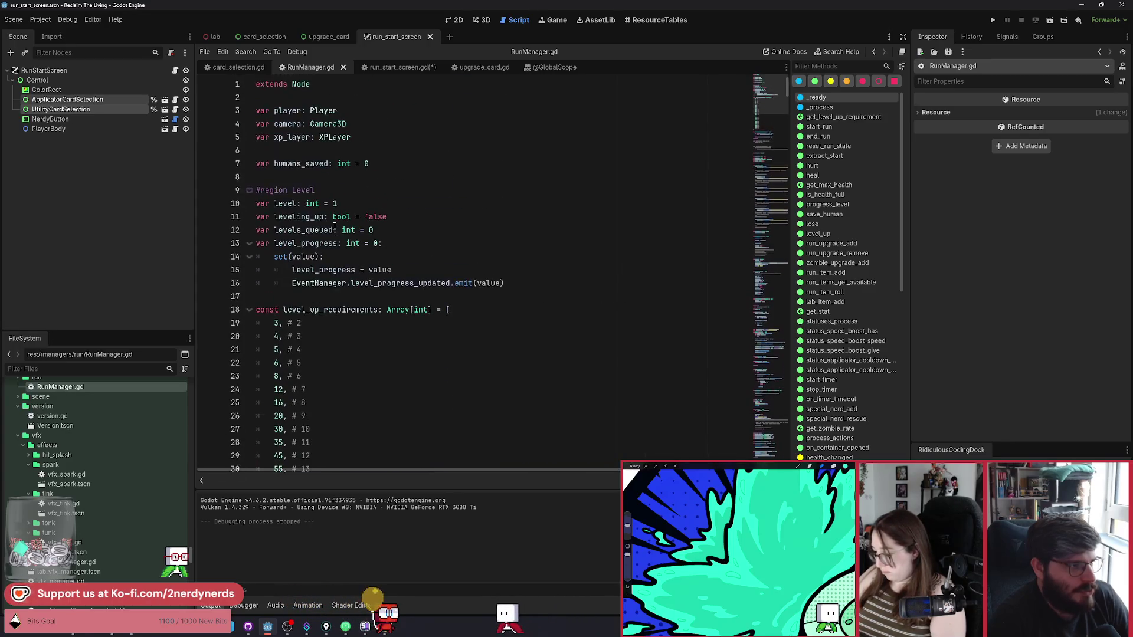
scroll(335, 226, down, 17)
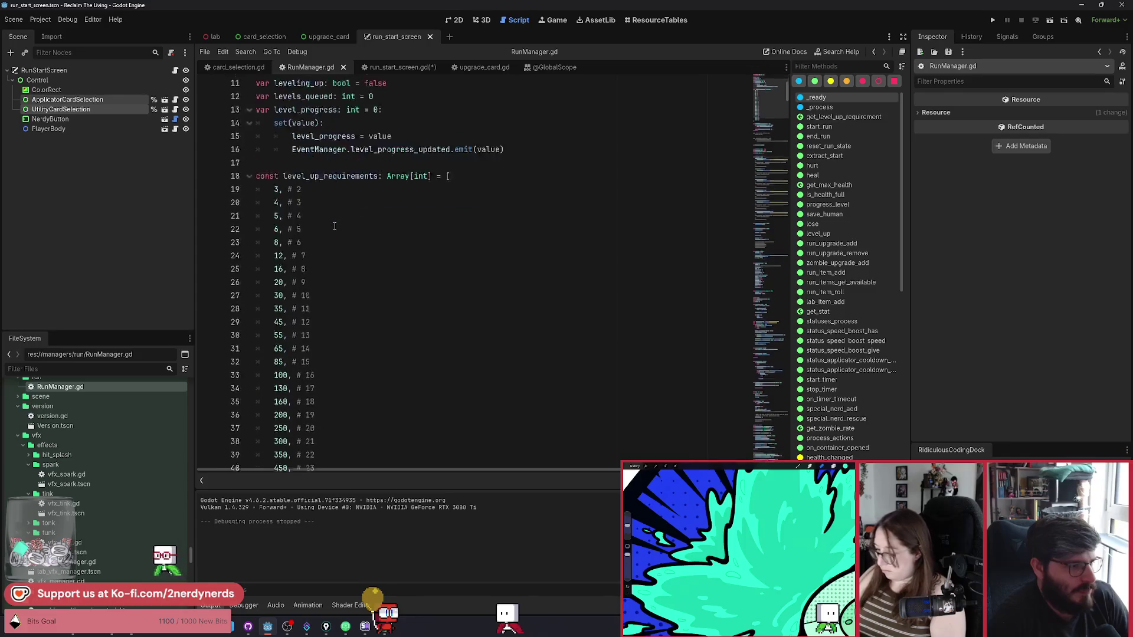
click(309, 279)
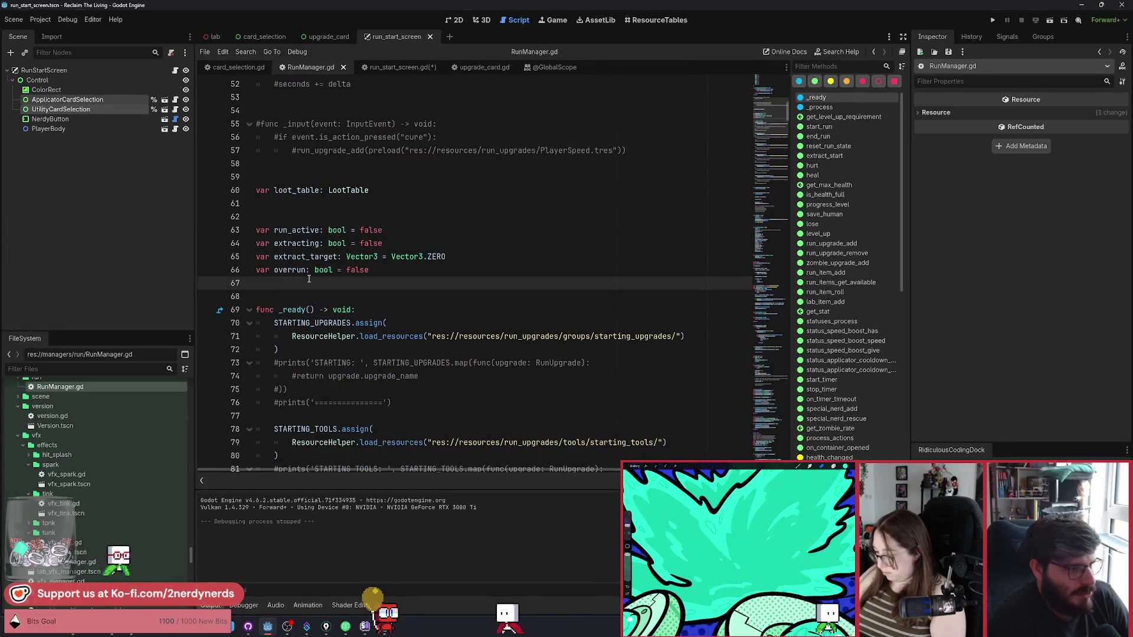
Step: Declare var applicator: Tool and var utility: Utility just above _ready in RunManager.gd
key(Return)
text(var)
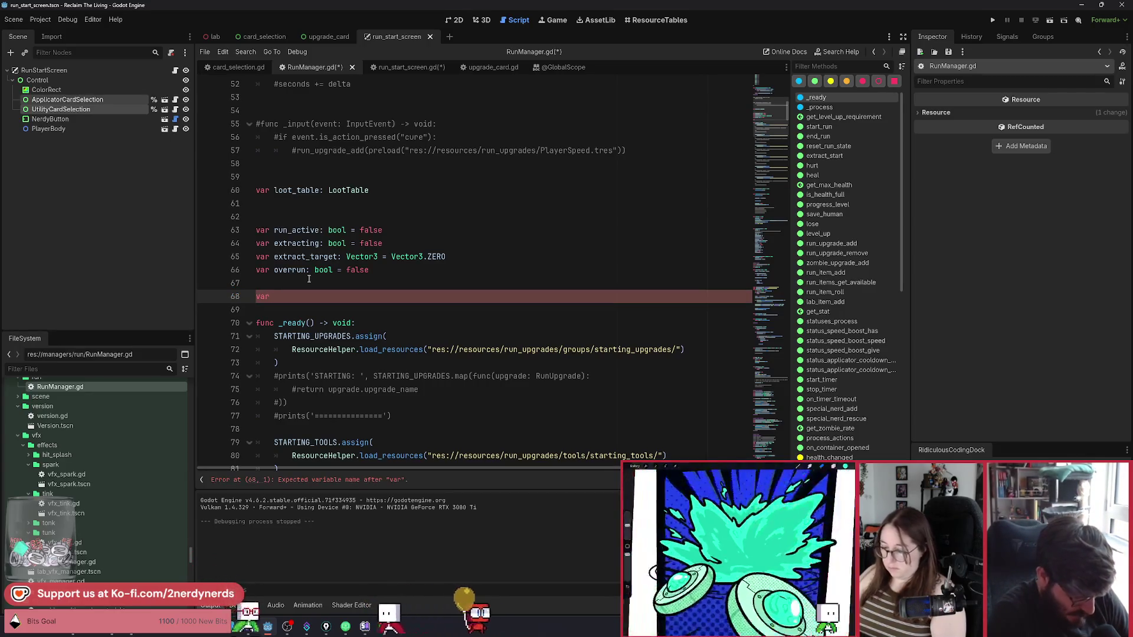
text( applica)
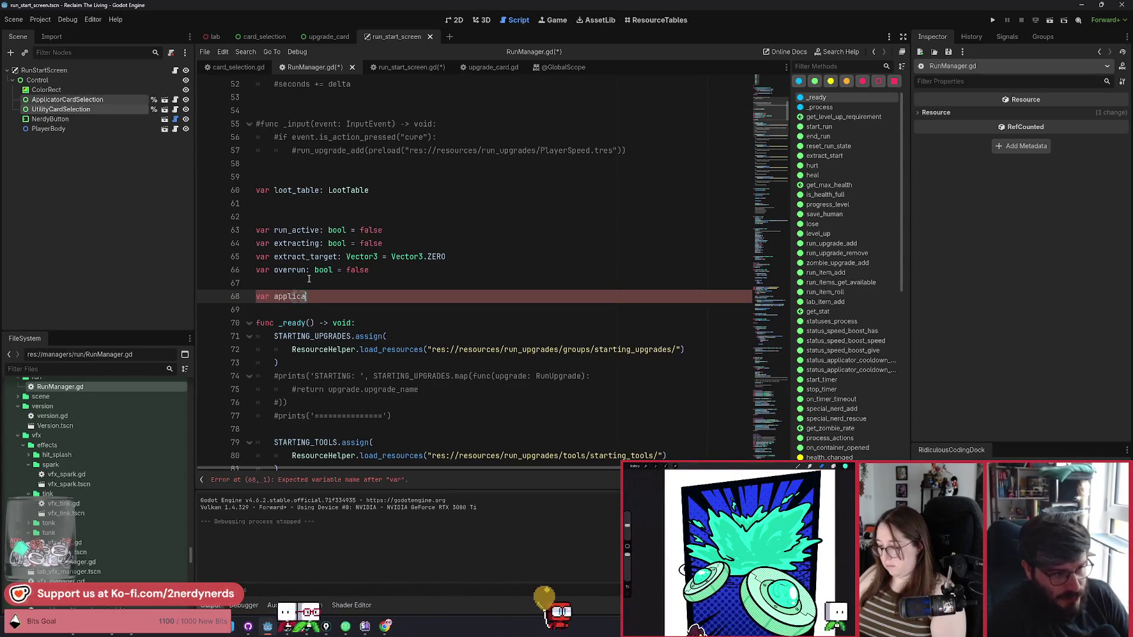
text(tor: )
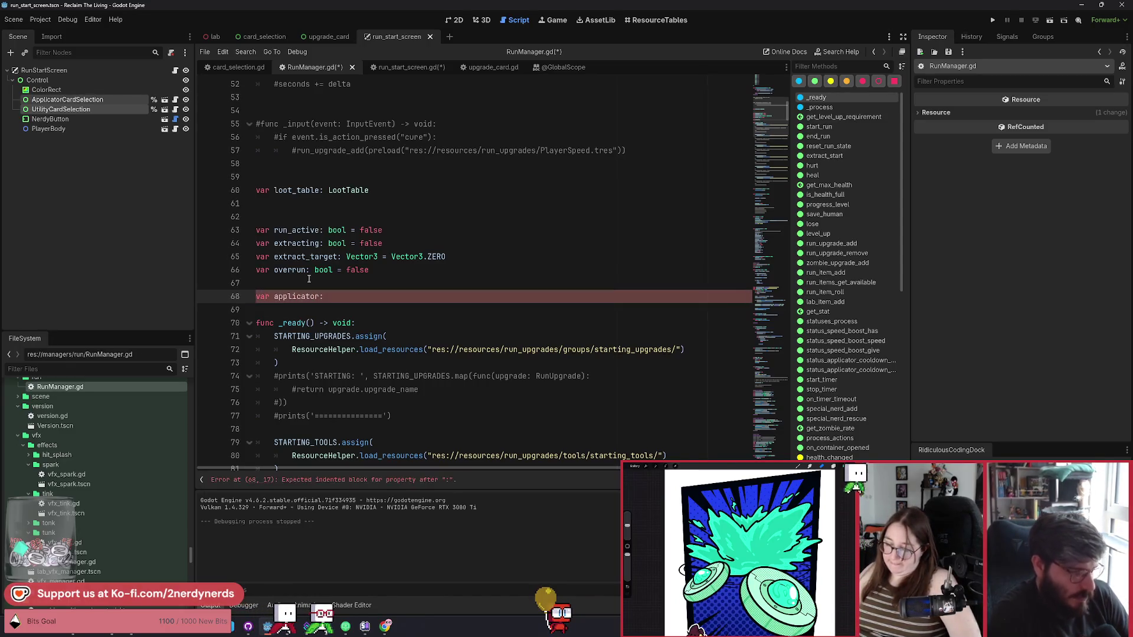
text(Tool)
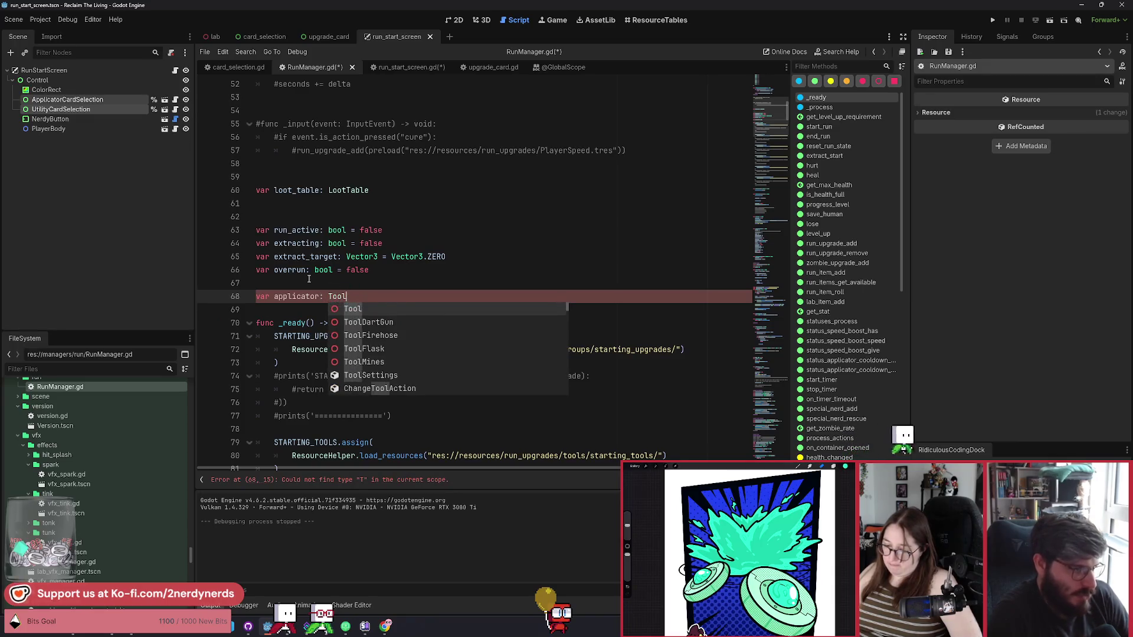
key(Return)
text(var)
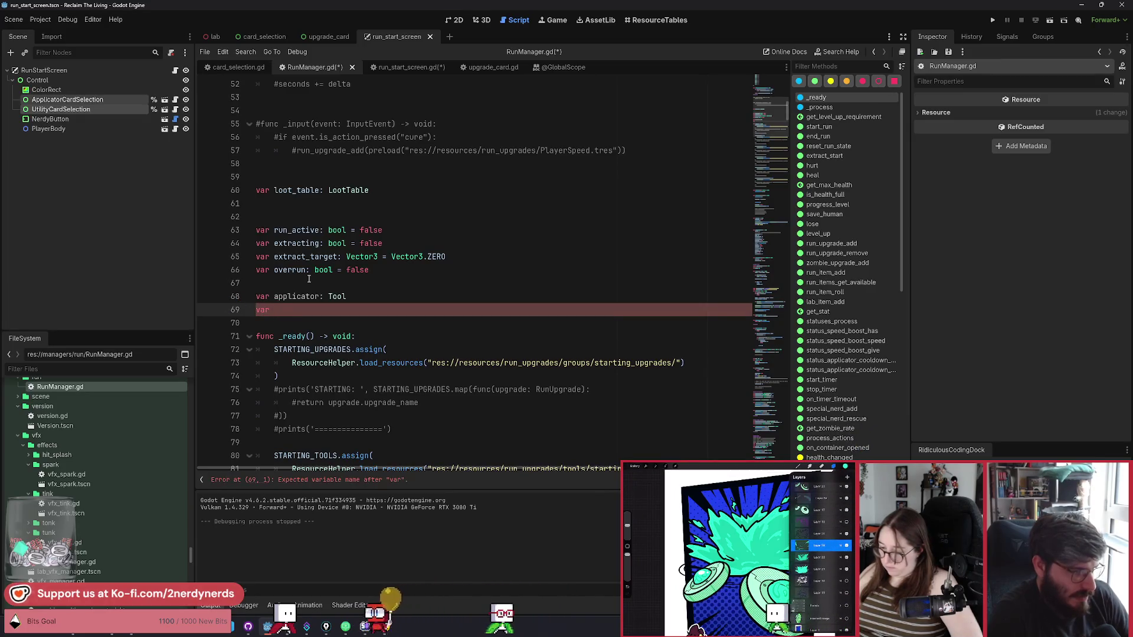
text( utility )
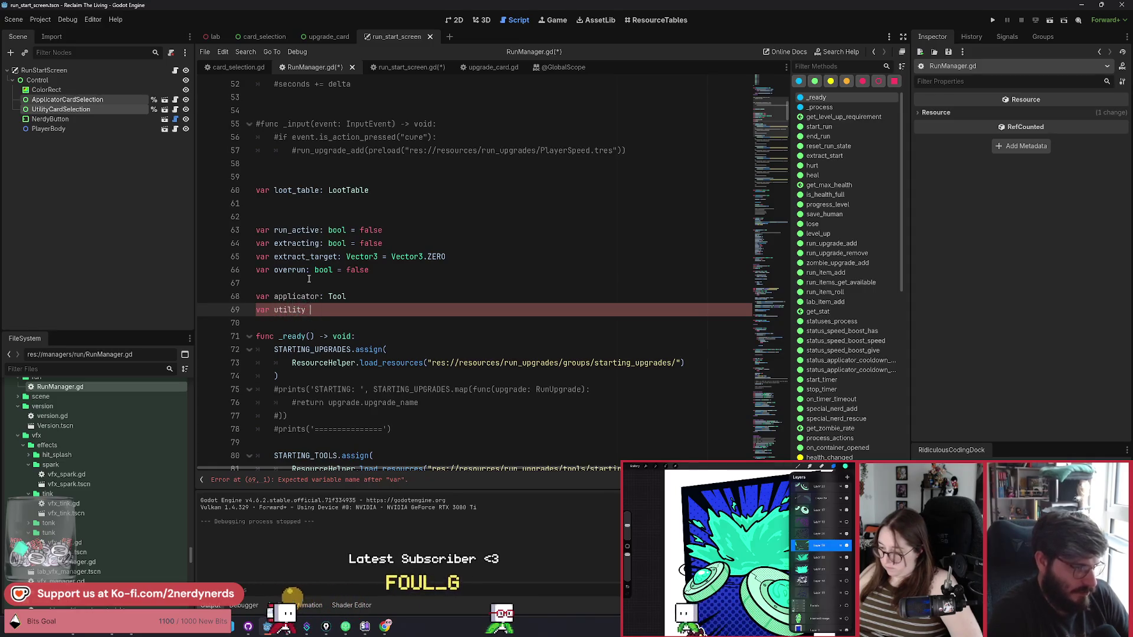
text(: U)
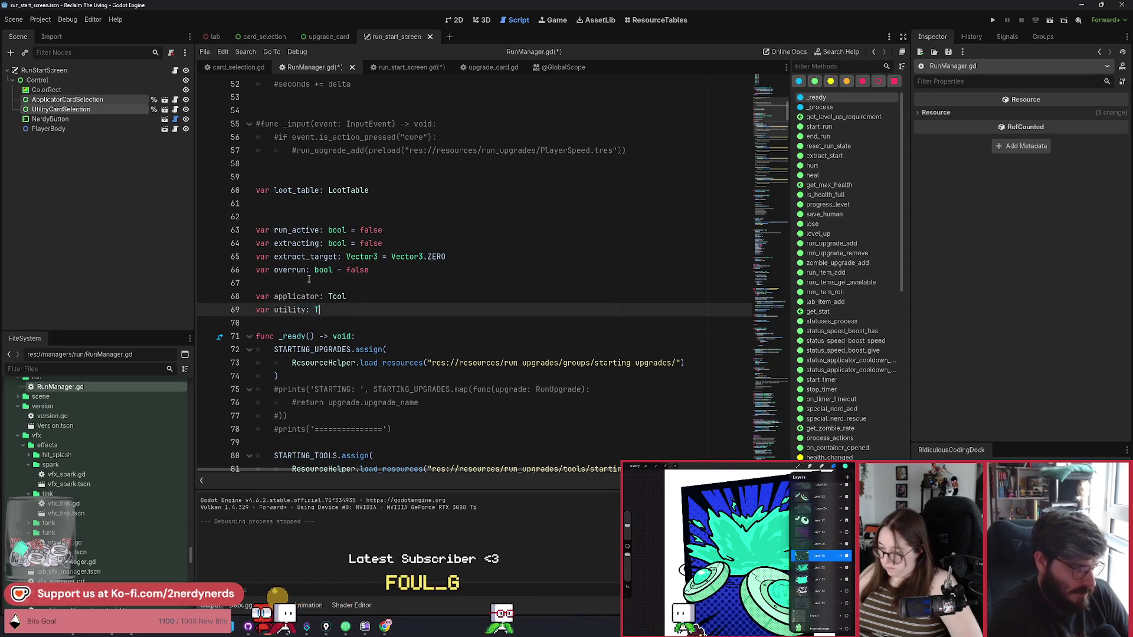
text(tility)
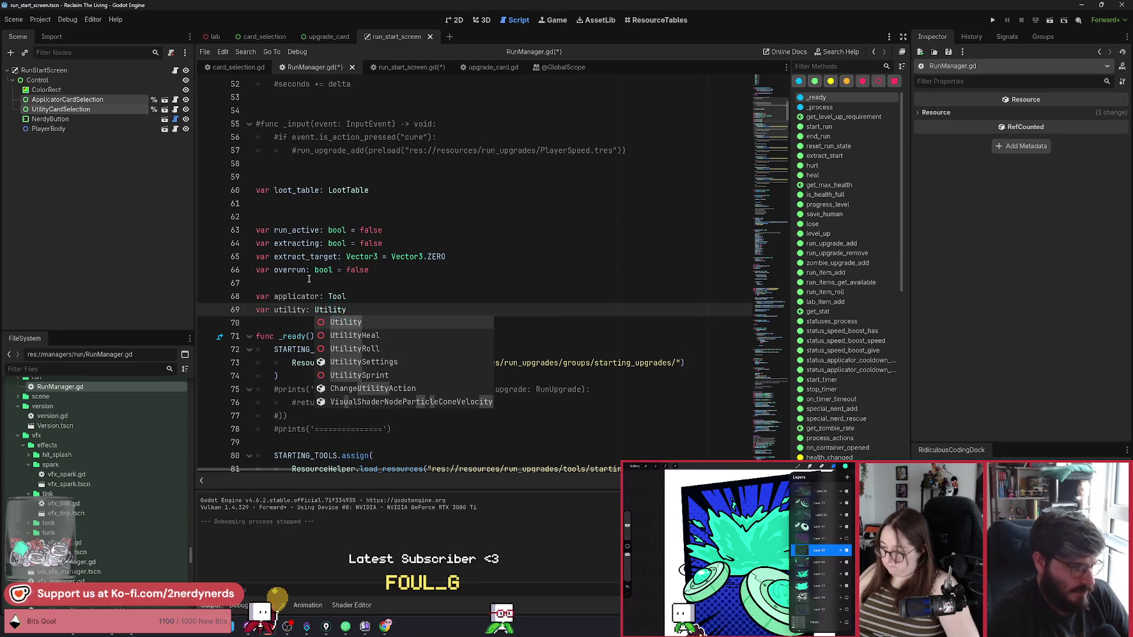
key(Escape)
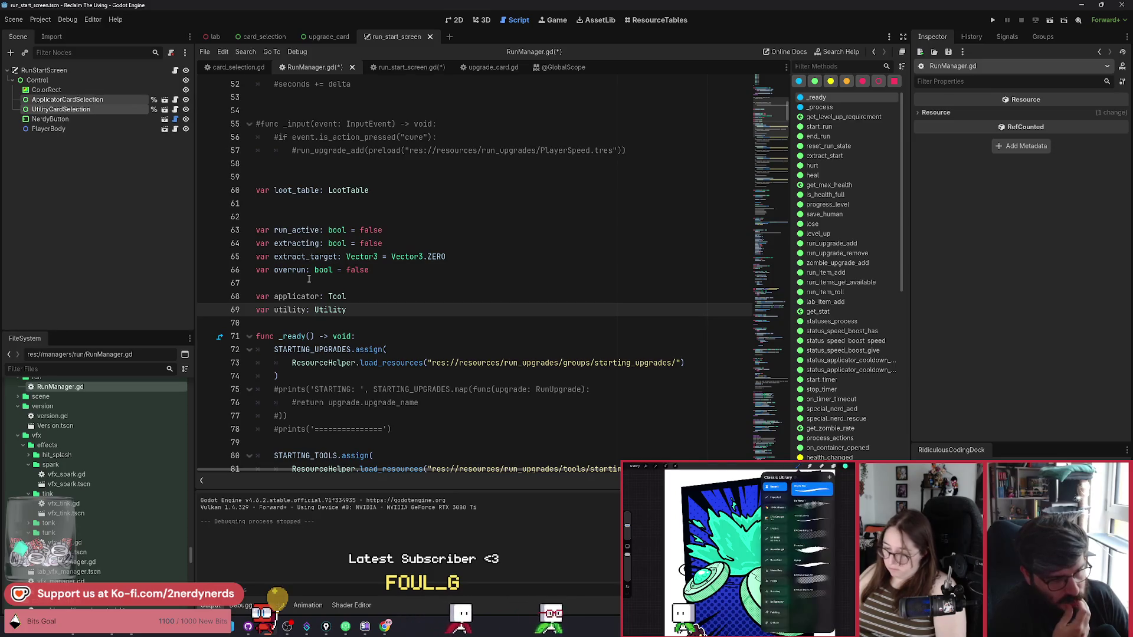
key(Up)
key(ctrl+shift+Left)
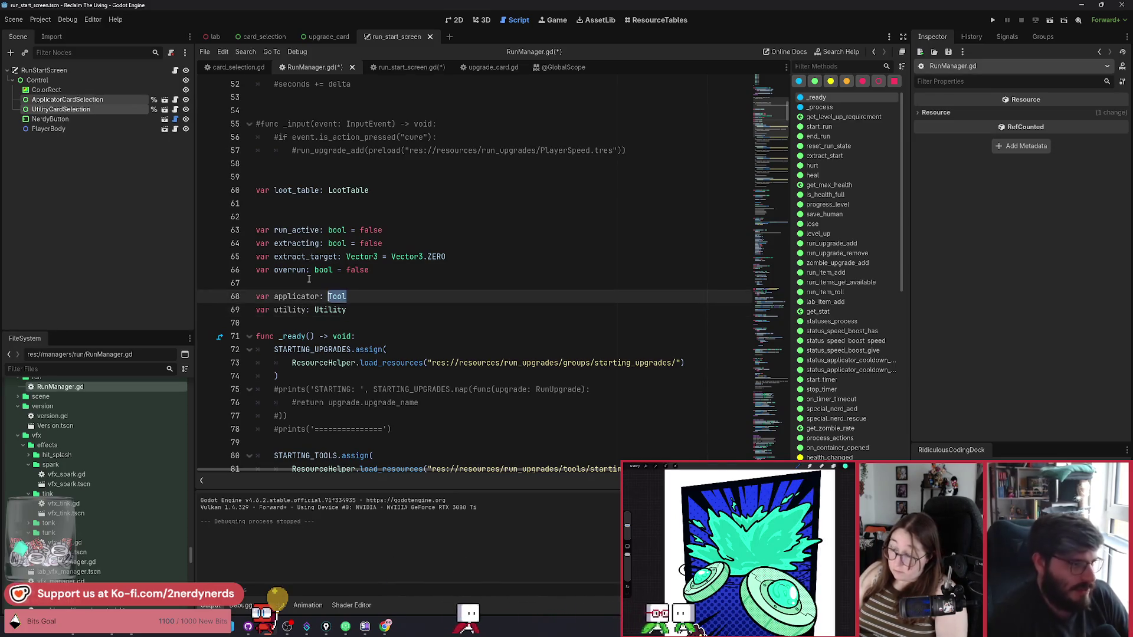
text(PackedScene)
Step: Change the applicator and utility variable types in RunManager.gd to PackedScene
key(Return)
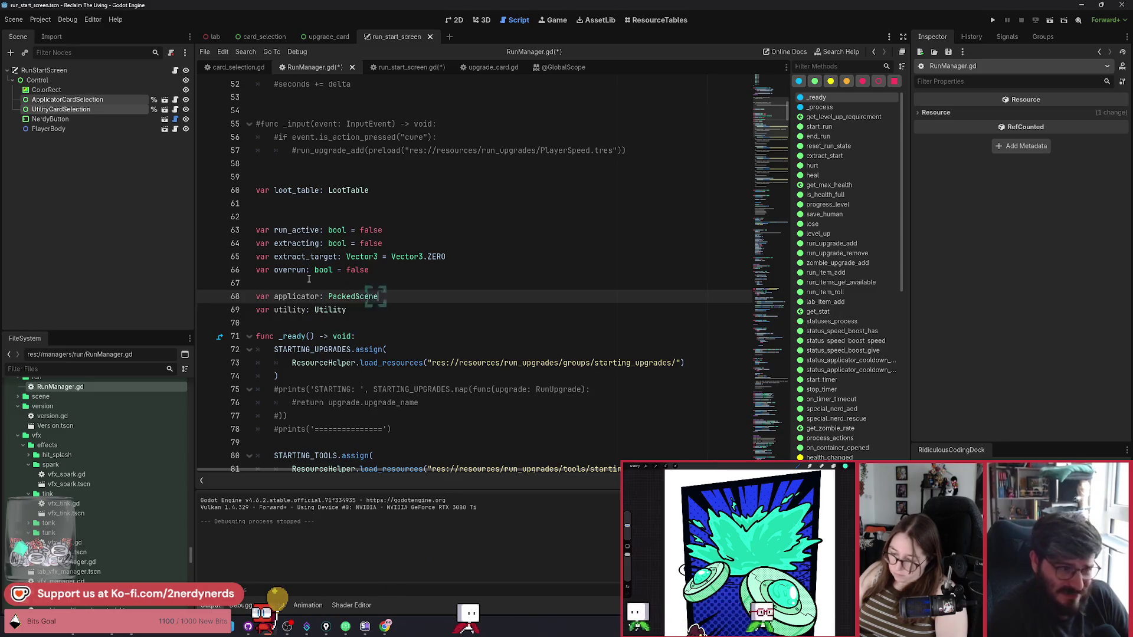
key(Down)
key(ctrl+shift+Left)
text(Packaed)
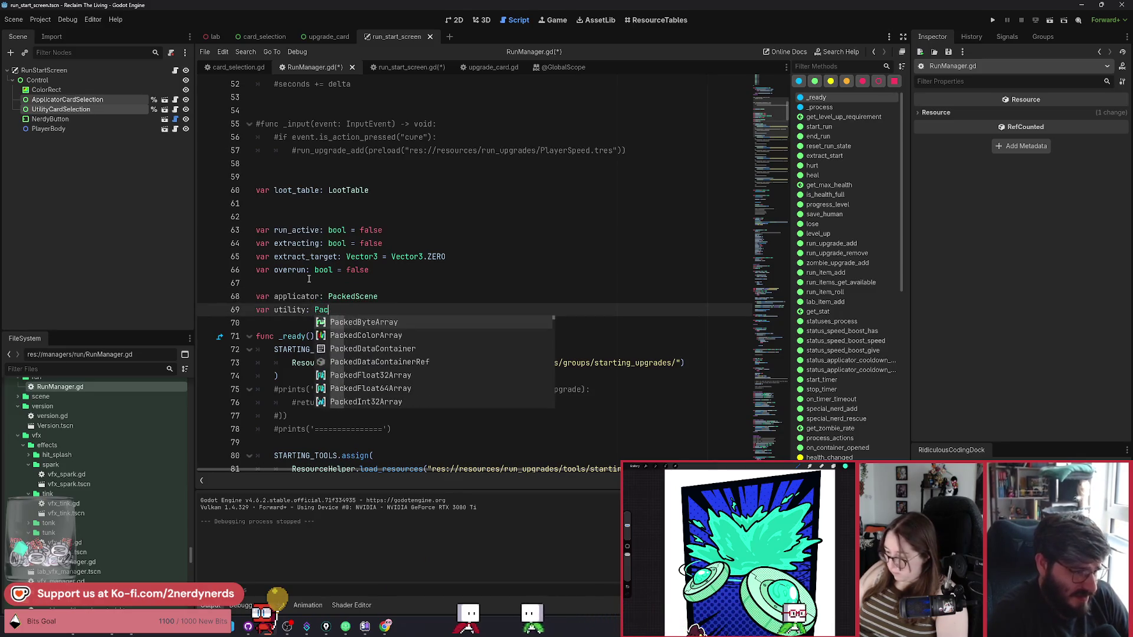
key(BackSpace)
key(BackSpace)
key(BackSpace)
text(edScene)
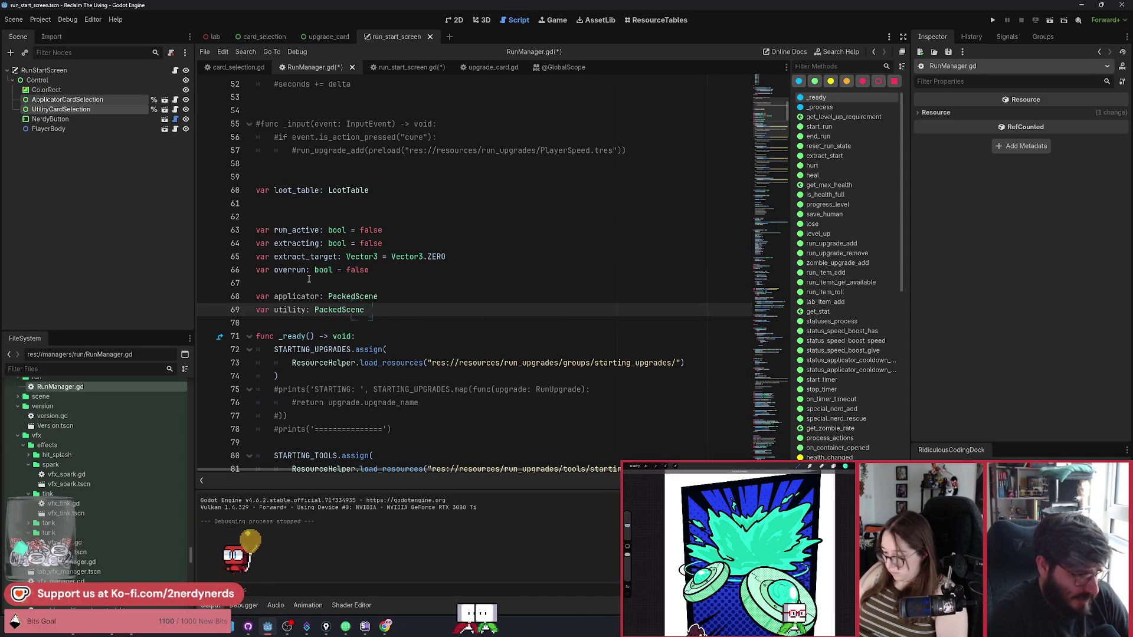
key(Up)
key(End)
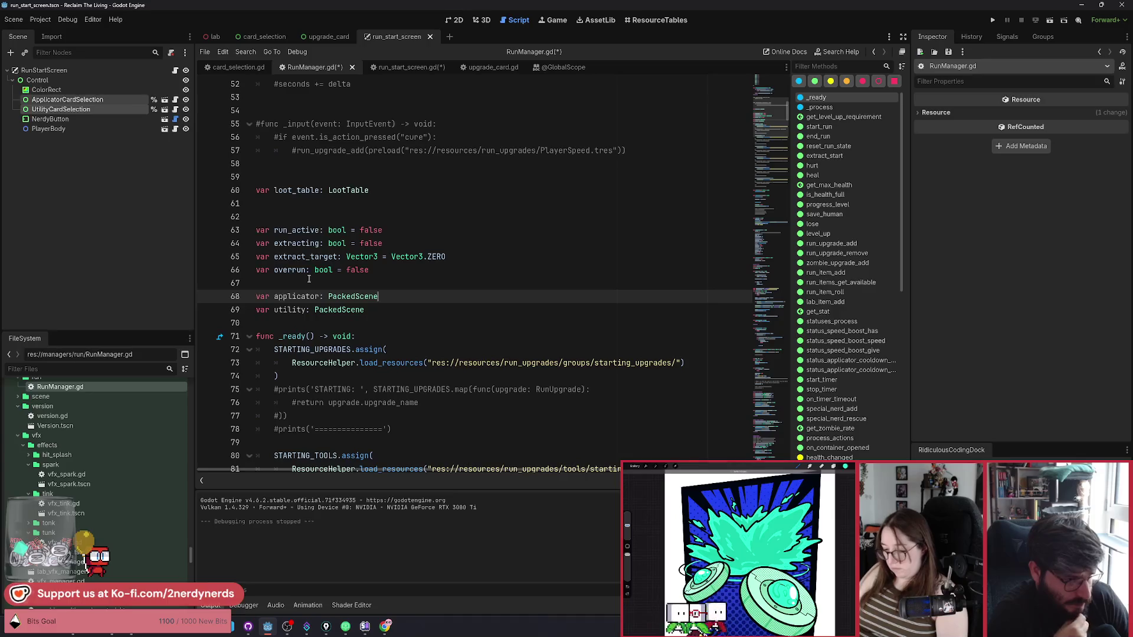
Step: Save the scripts, add a blank line below the declarations, and return to run_start_screen.gd
key(ctrl+s)
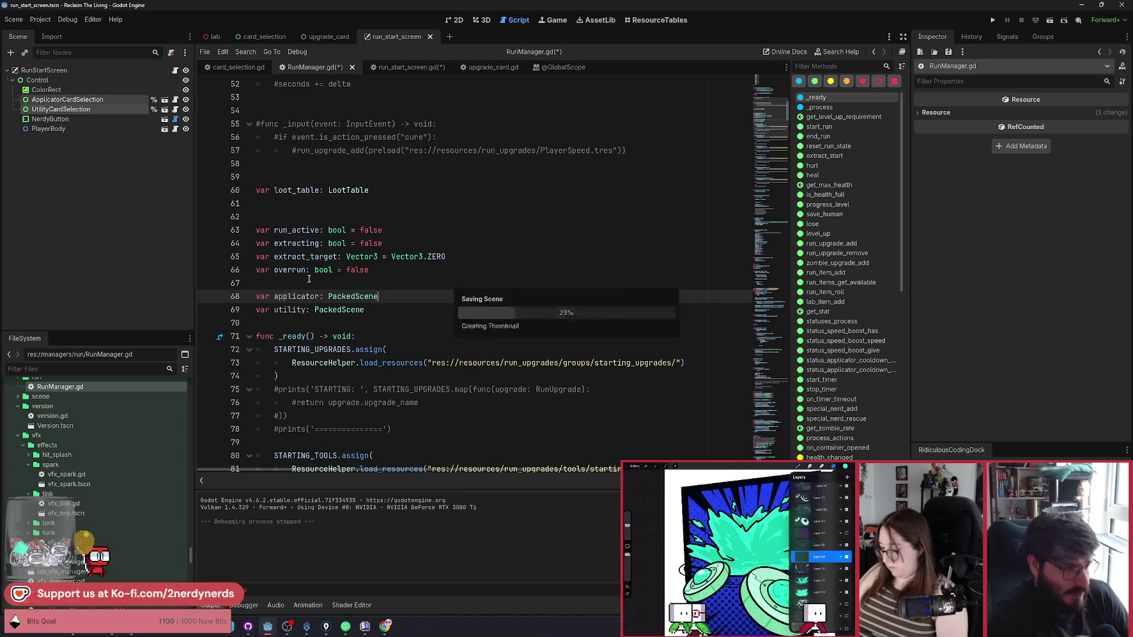
key(Down)
key(Down)
key(Return)
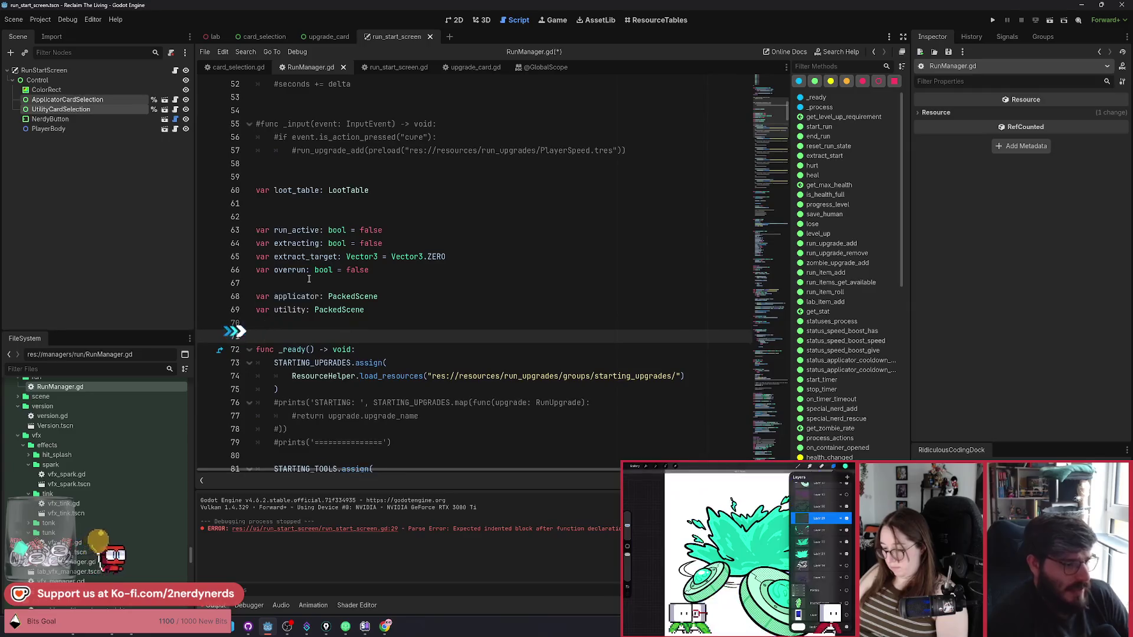
click(396, 66)
Step: On line 30 of on_applicator_selected, start typing 'var scene: PackedScene = upgrade.actions[0].'
click(447, 416)
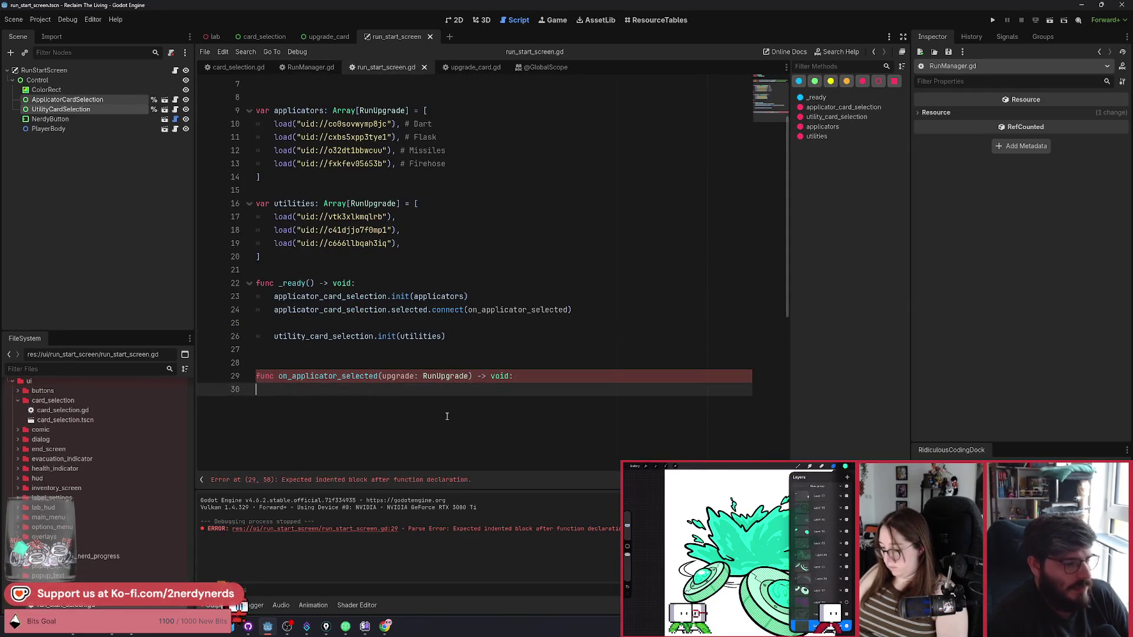
text(var scene: Pa)
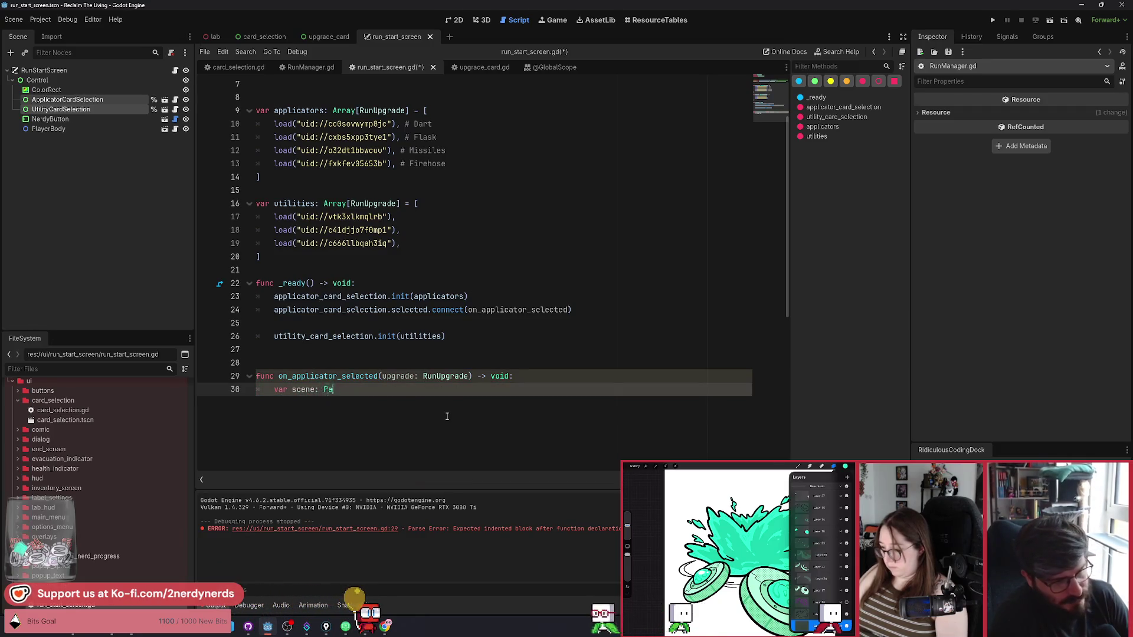
text(cked)
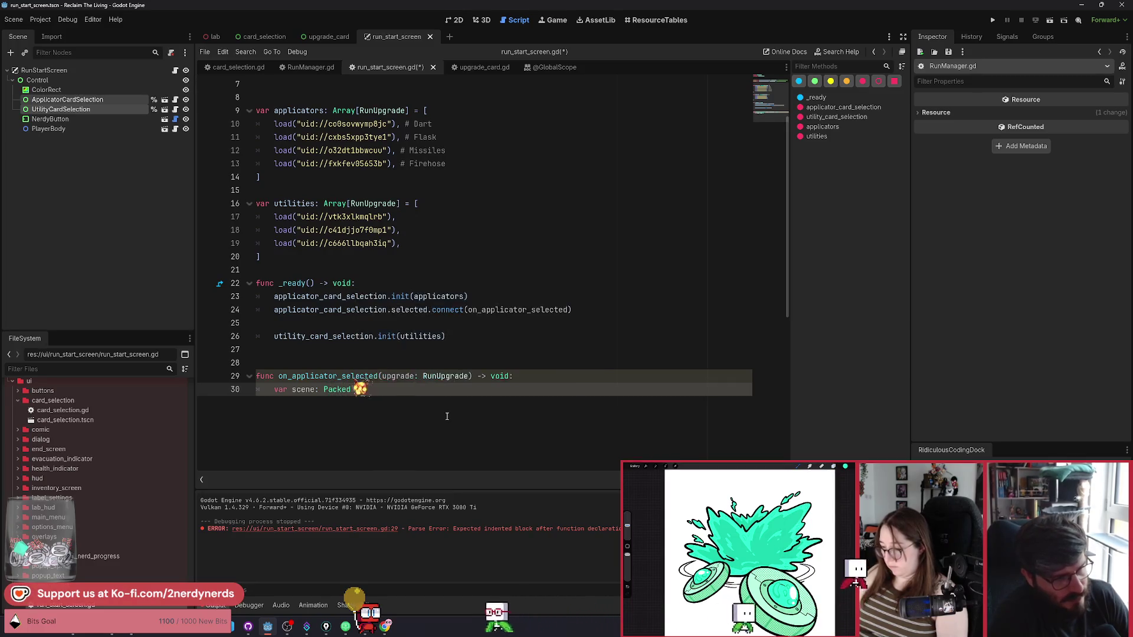
text(Scene )
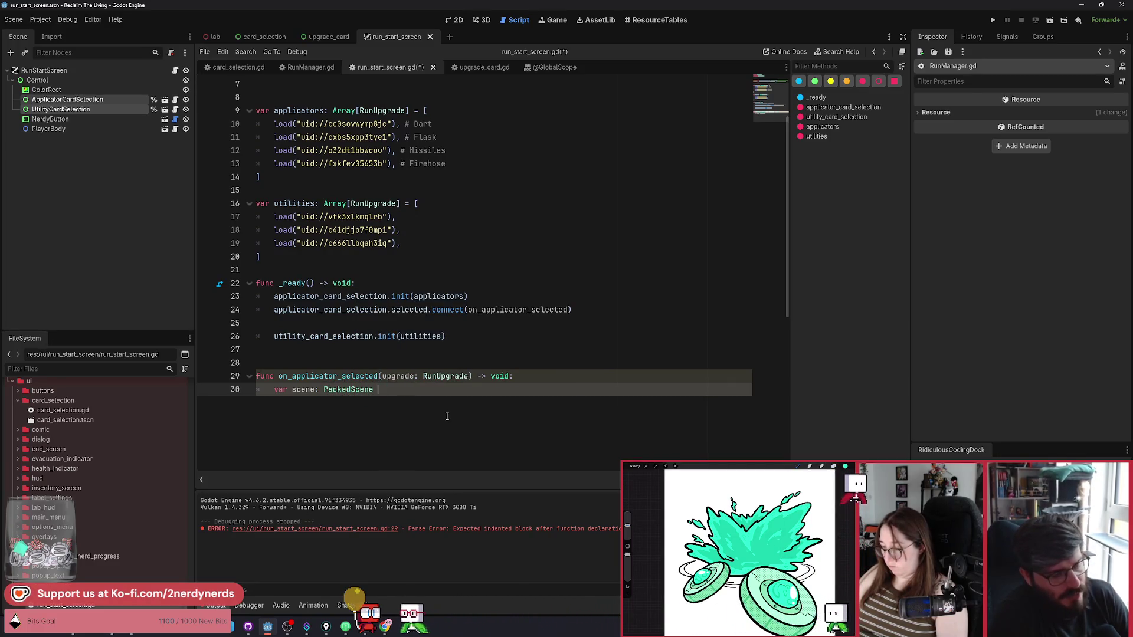
text(= upgrade.ac)
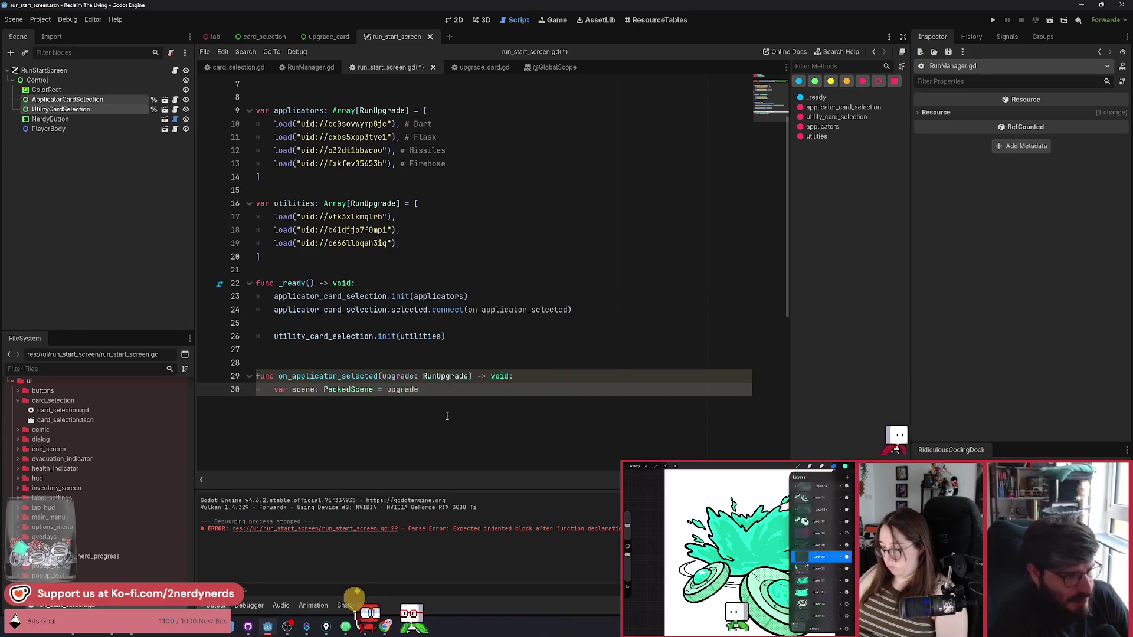
key(Return)
text([0)
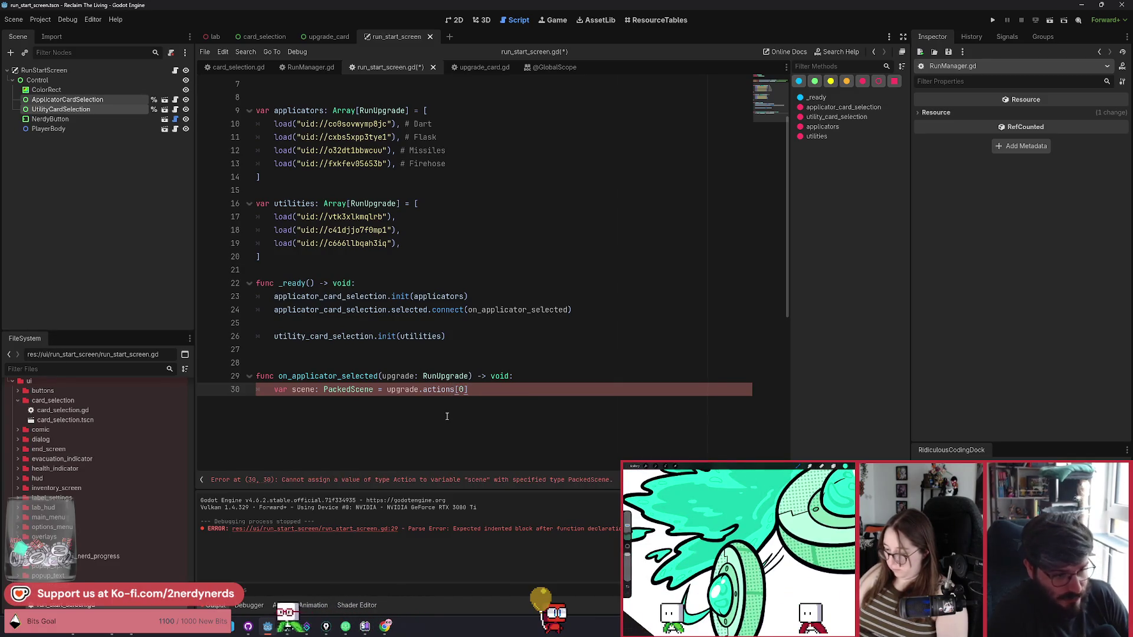
text(.)
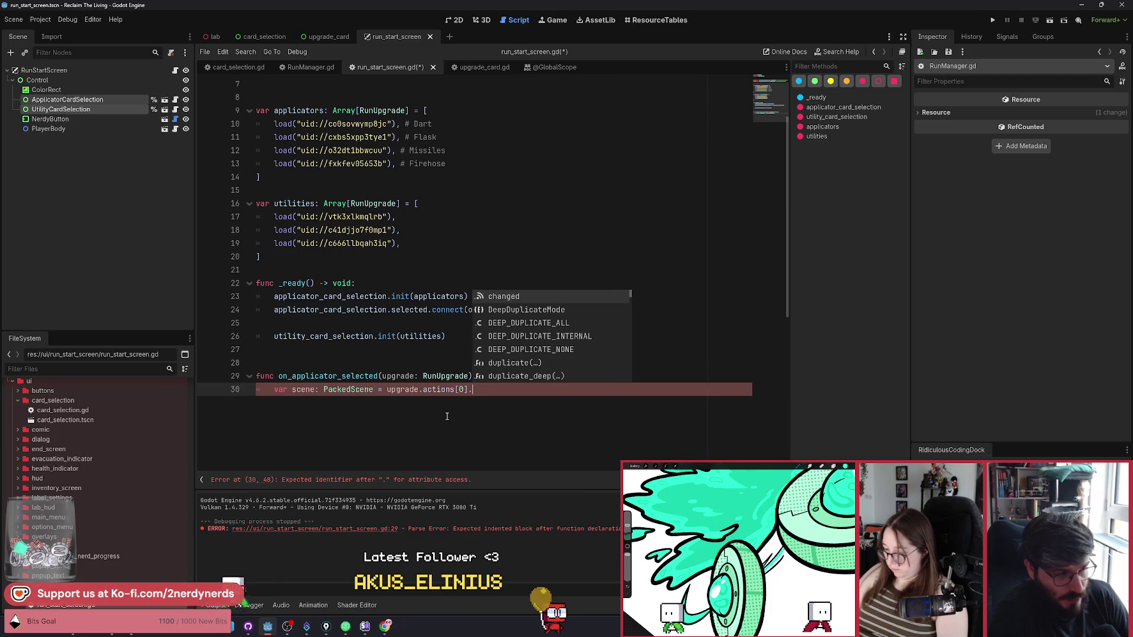
Step: Filter the FileSystem for 'tool', open ChangeToolAction.gd to check its tool_scene export, then return
click(59, 367)
text(tool)
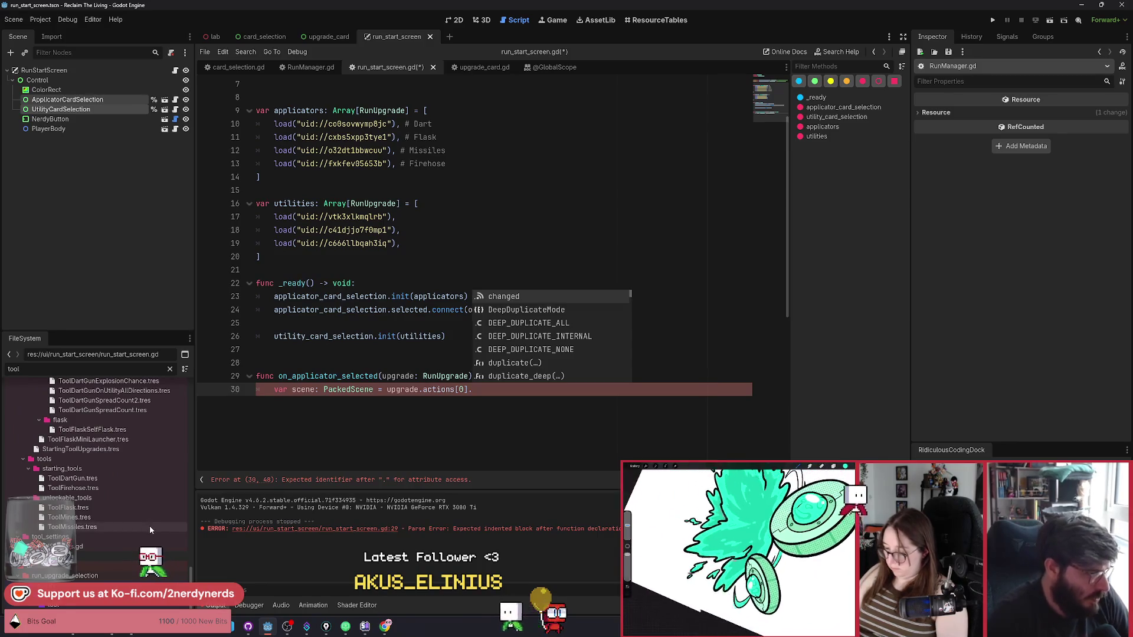
scroll(150, 526, up, 5)
scroll(150, 528, up, 5)
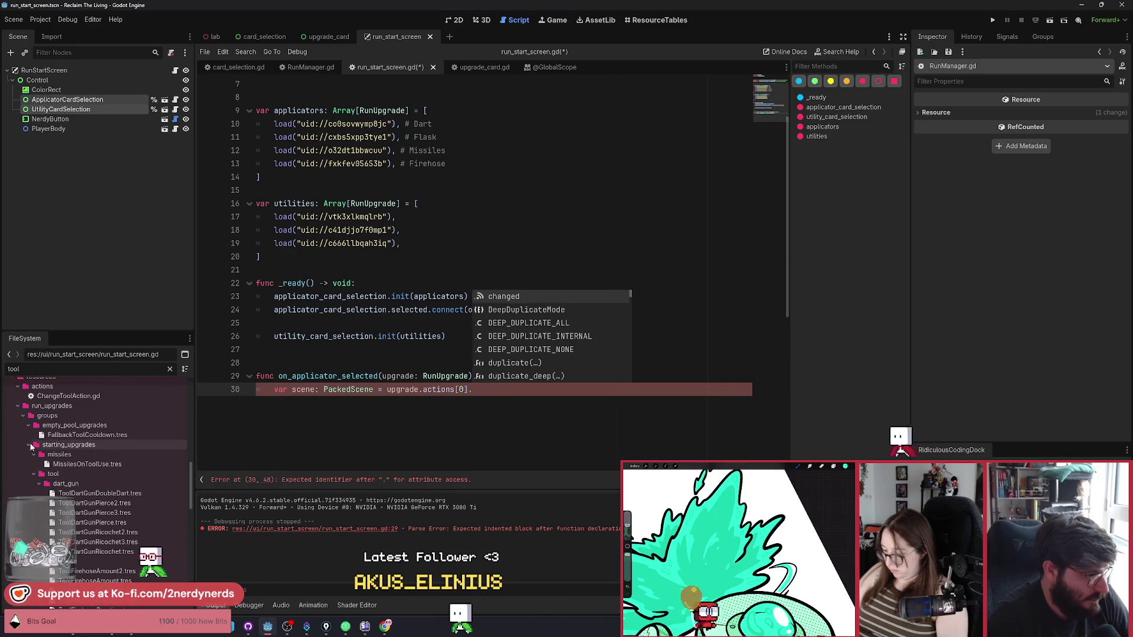
scroll(72, 435, up, 1)
click(77, 423)
double_click(77, 424)
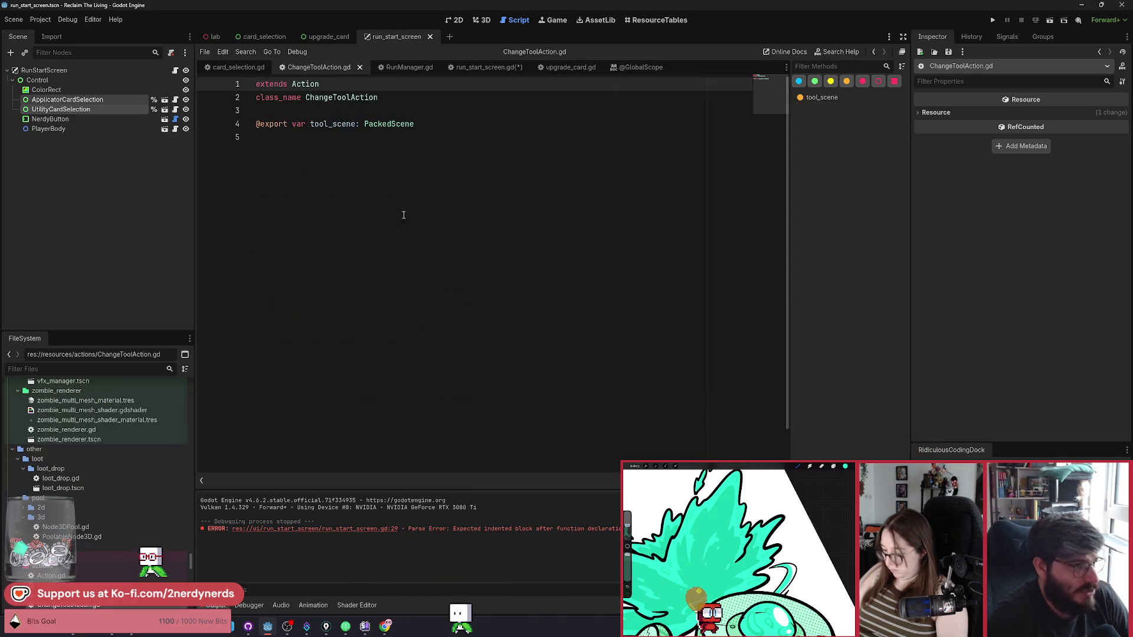
double_click(336, 125)
key(ctrl+c)
click(498, 69)
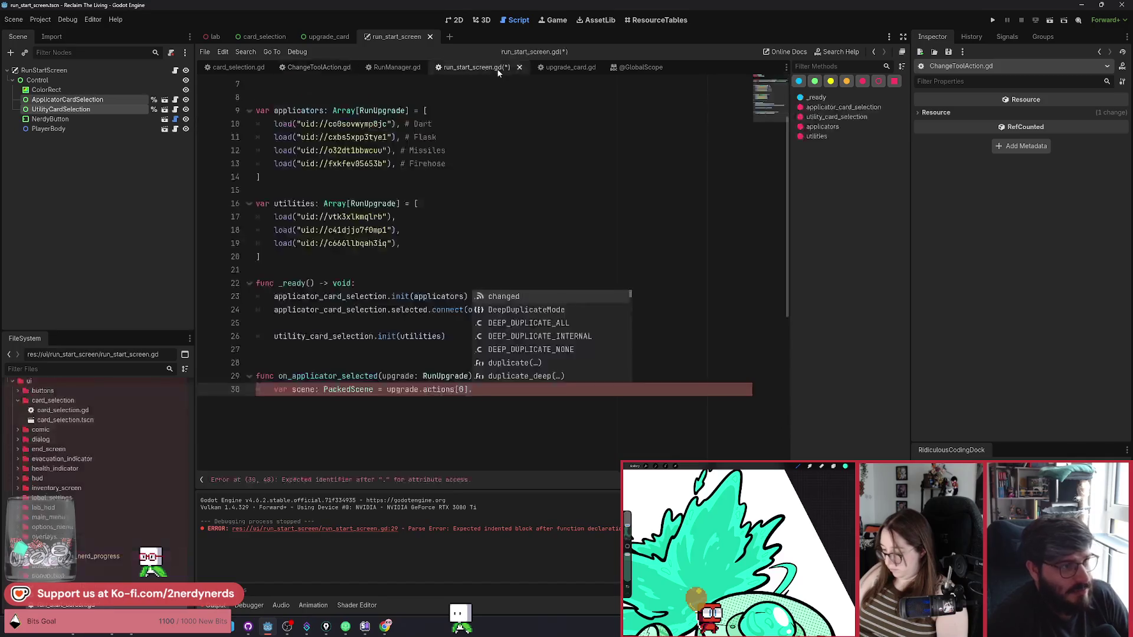
Step: Finish line 30 with tool_scene, add 'RunManager.applicator = scene' on line 31, and save
key(ctrl+v)
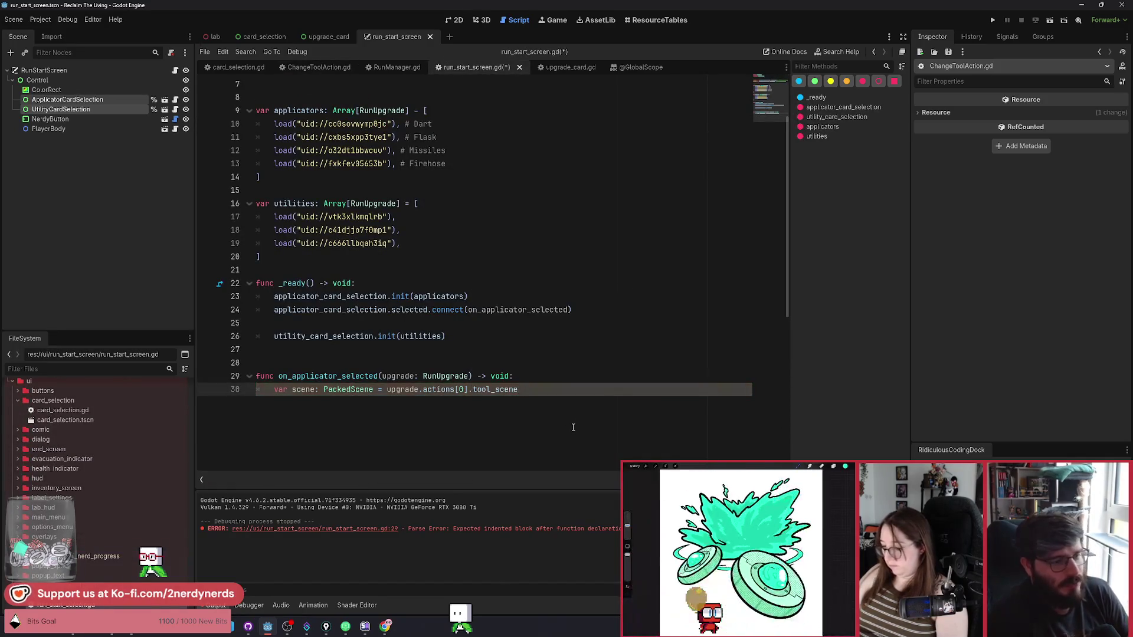
key(Return)
scroll(460, 377, down, 2)
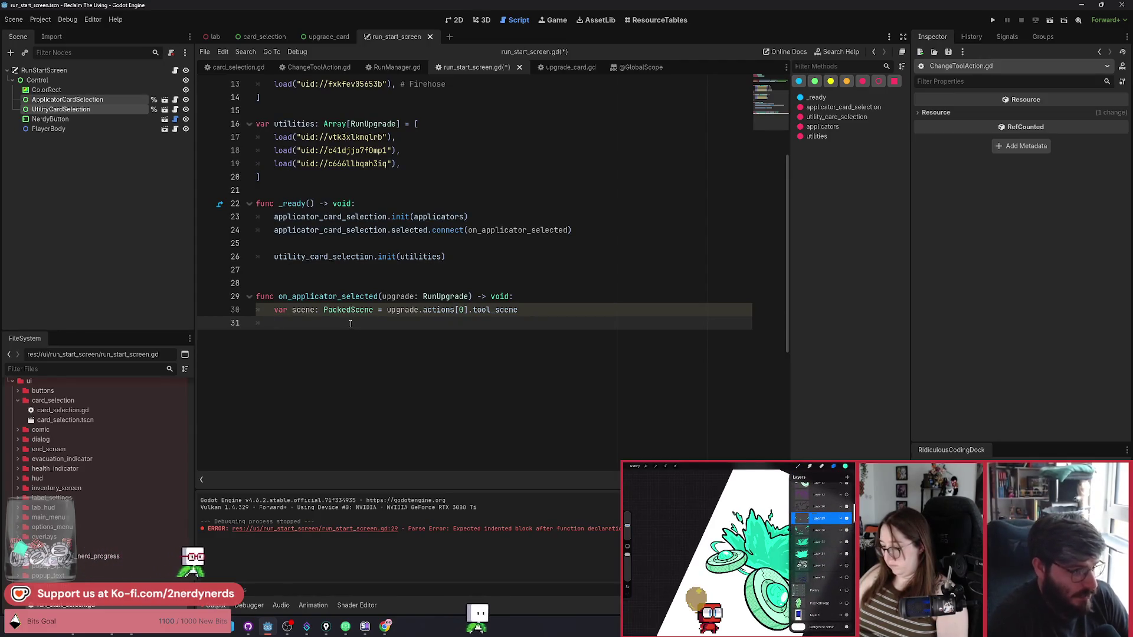
text(RunM)
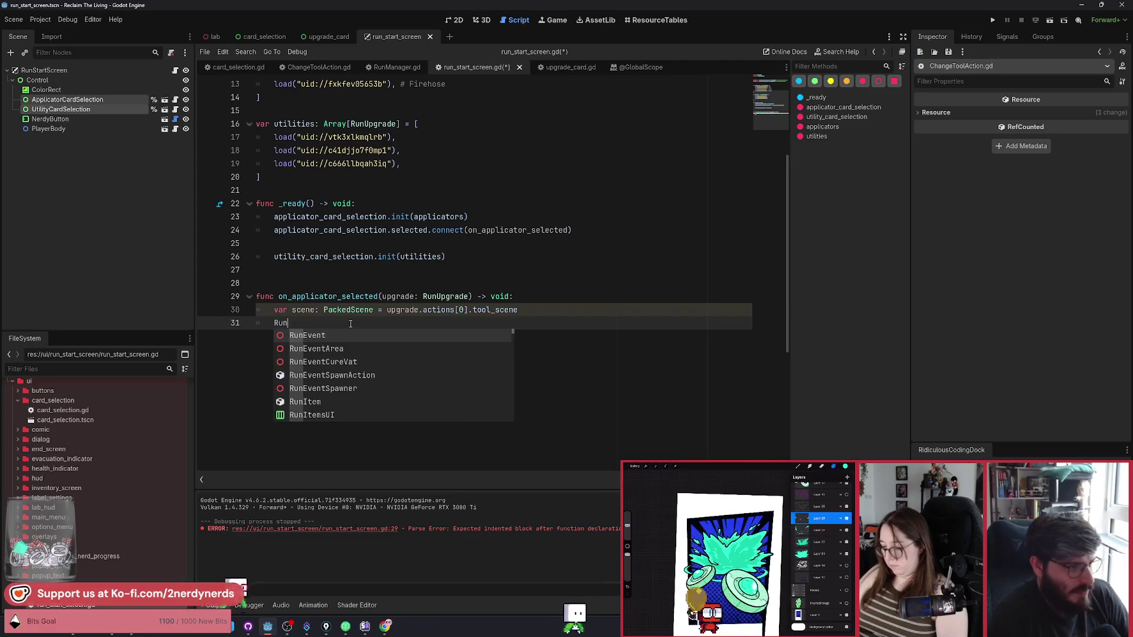
key(Return)
text(.a)
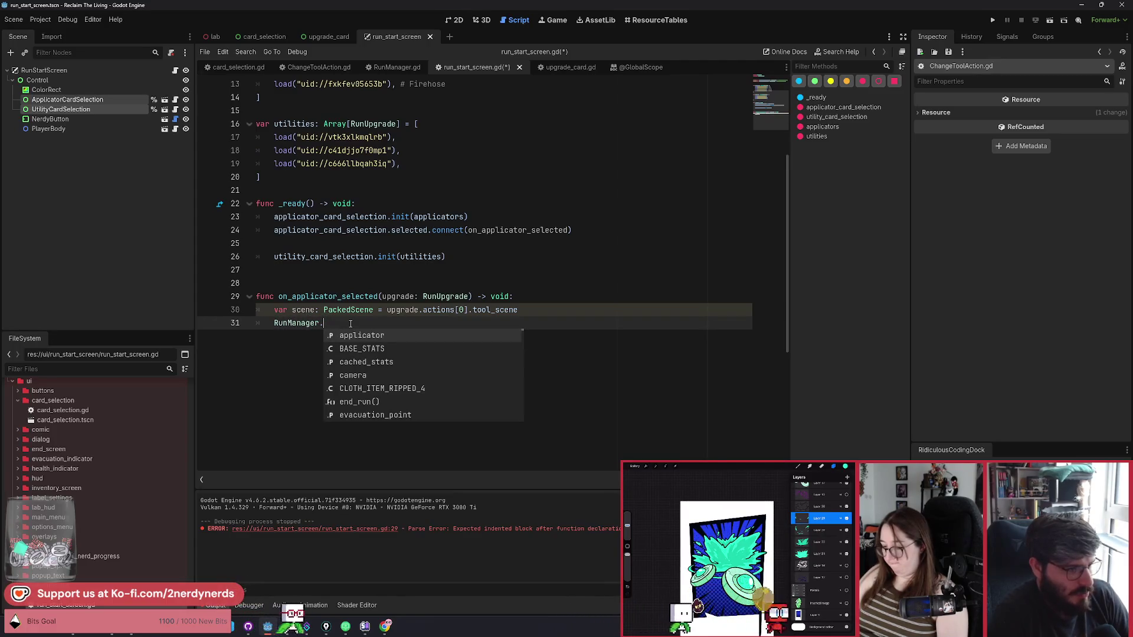
key(Return)
text(= scen)
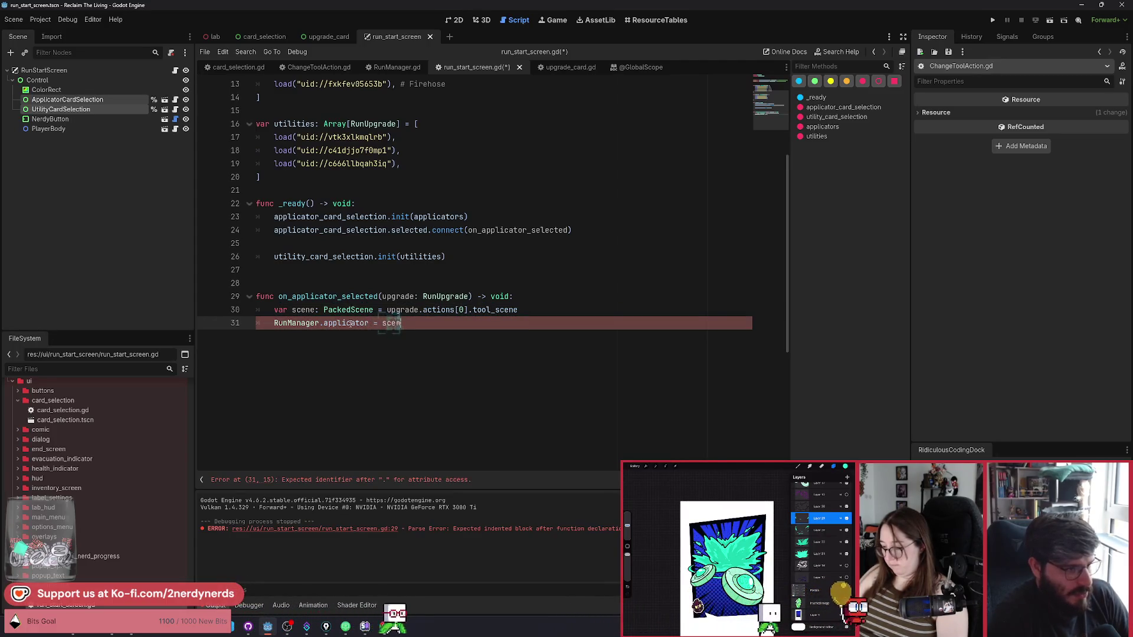
text(e)
key(Return)
key(ctrl+s)
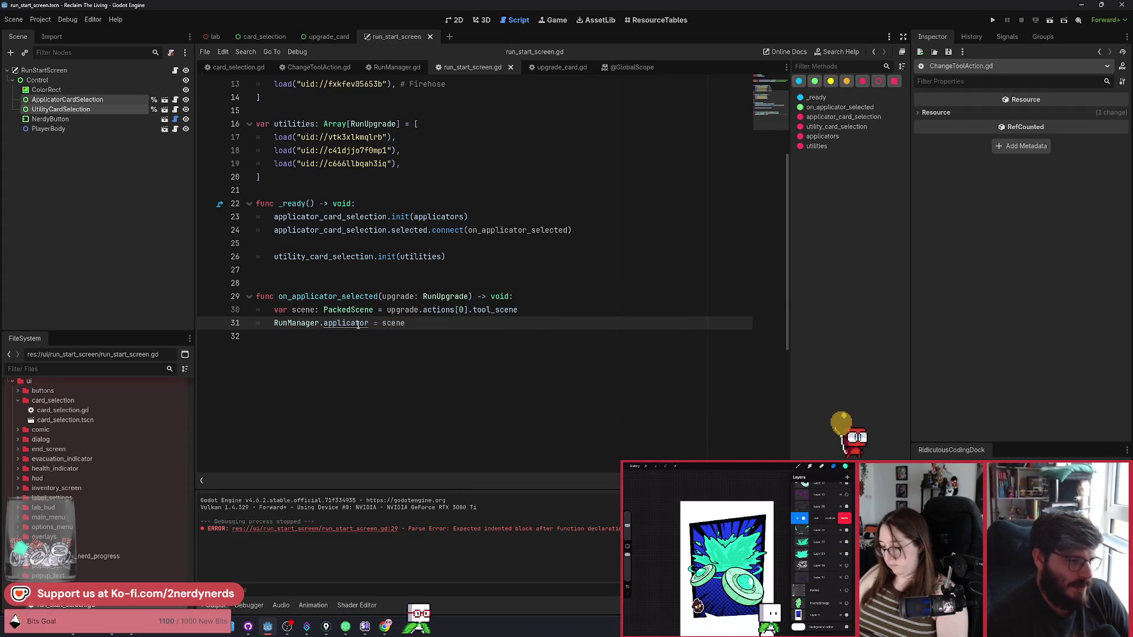
Step: In RunManager.gd, rename applicator to tool_scene and utility to utility_scene, then save
ctrl+click(357, 324)
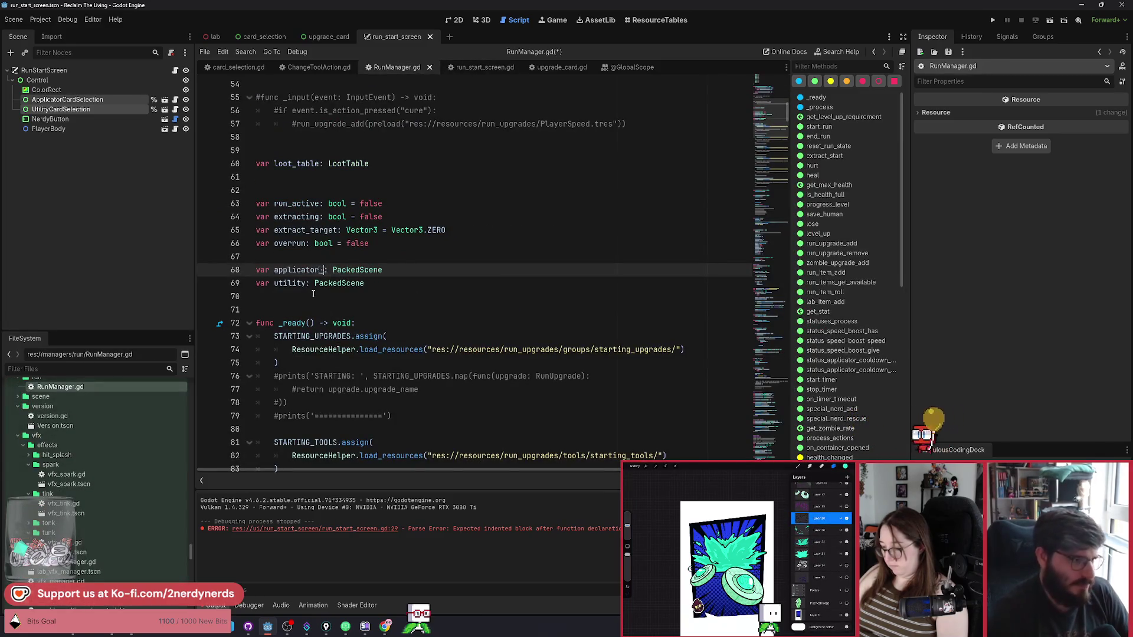
text(_scene)
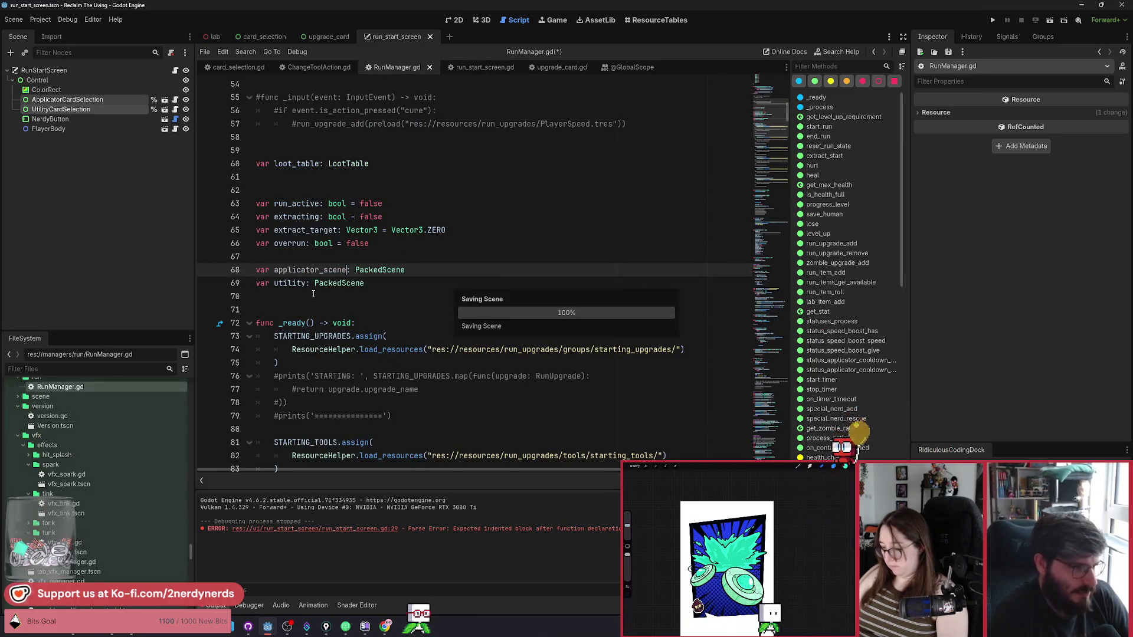
key(ctrl+shift+Left)
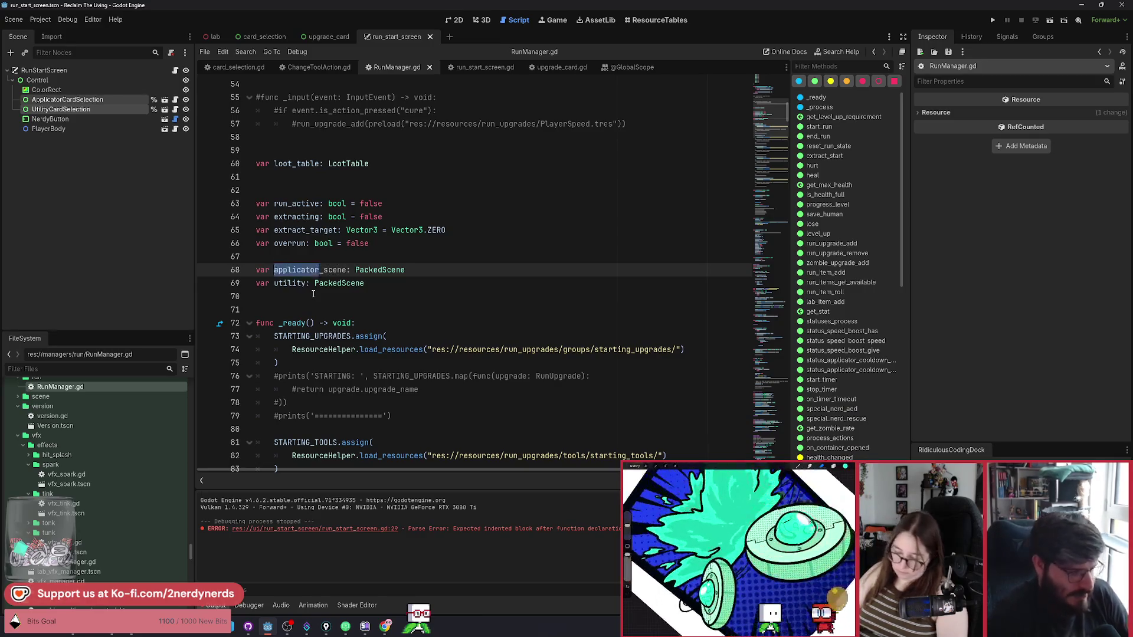
text(tool)
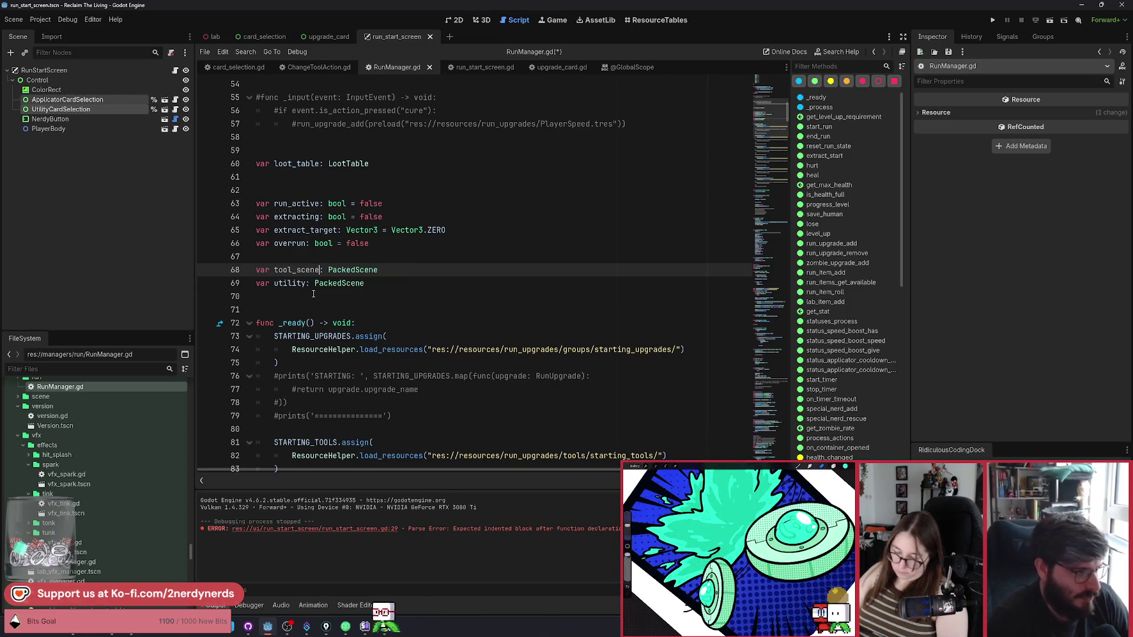
key(Down)
key(Left)
key(Left)
key(Left)
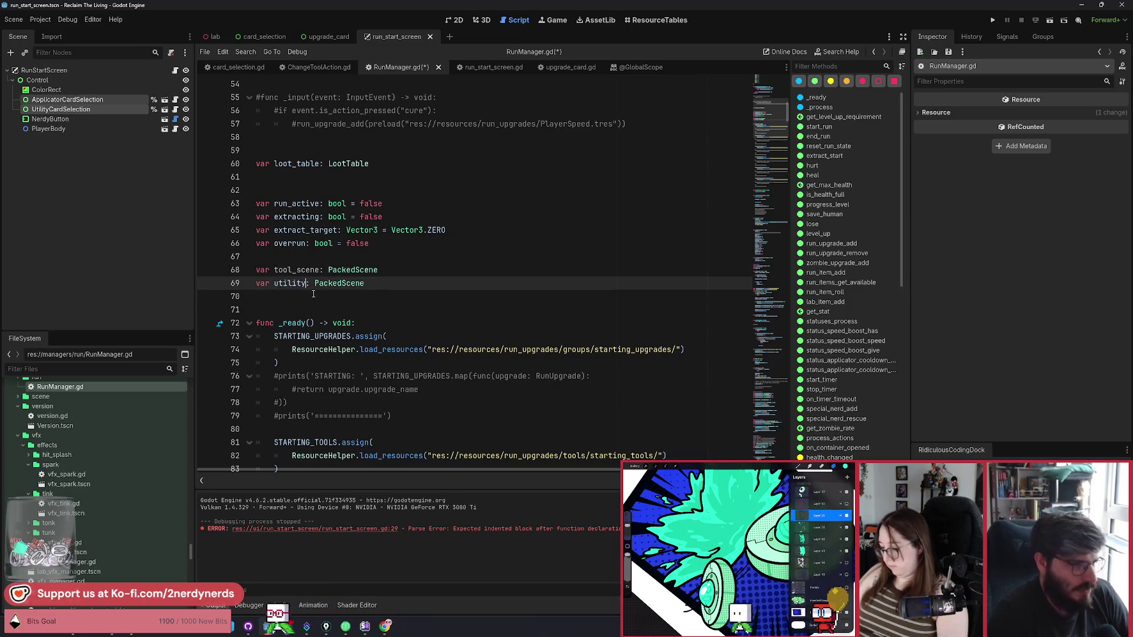
text(_scene)
key(ctrl+s)
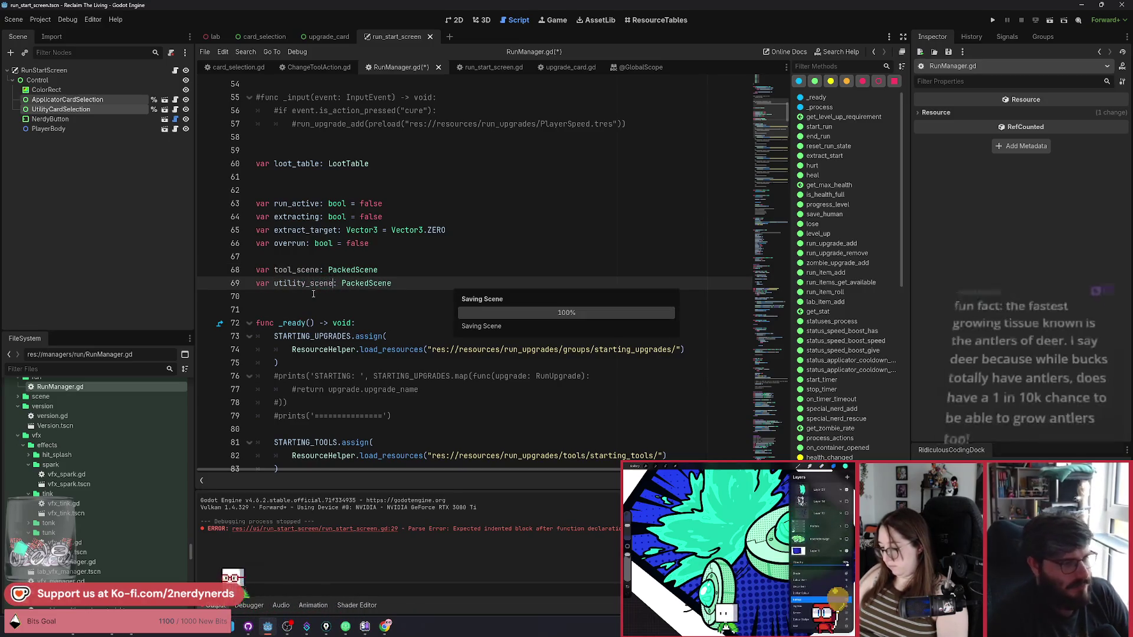
double_click(307, 271)
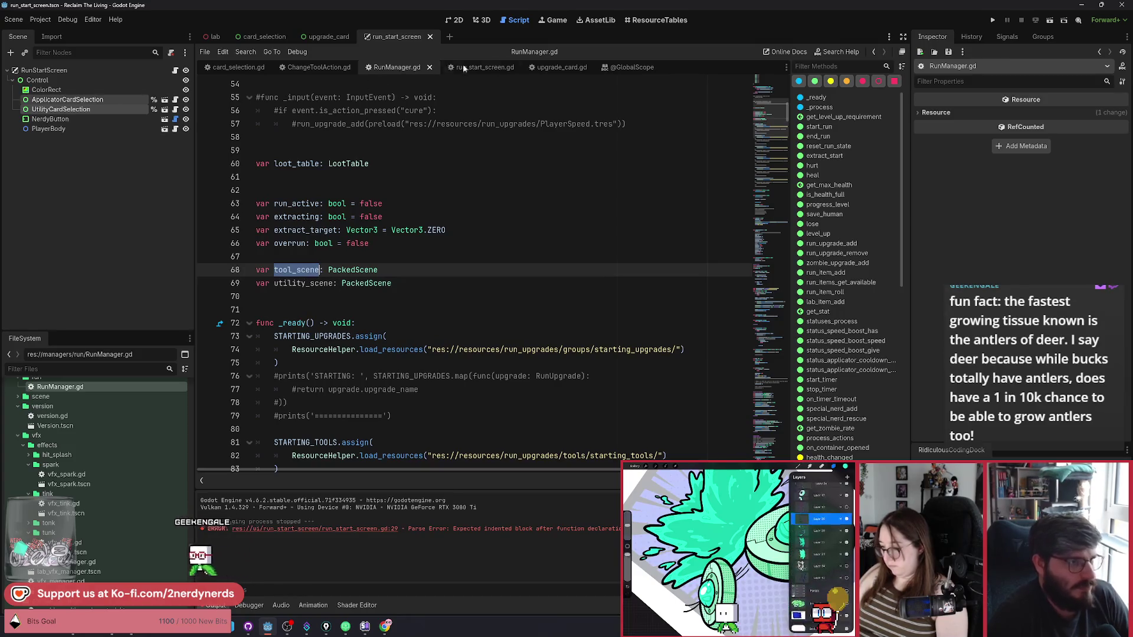
click(472, 66)
Step: Change RunManager.applicator to RunManager.tool_scene on line 31 and save run_start_screen.gd
click(506, 311)
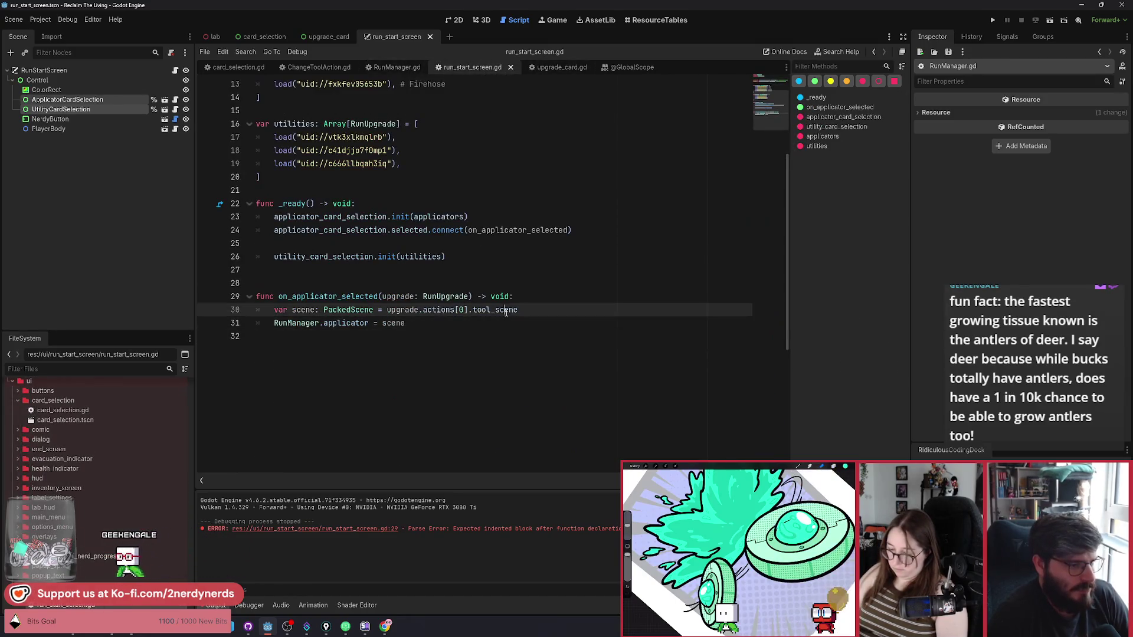
double_click(330, 323)
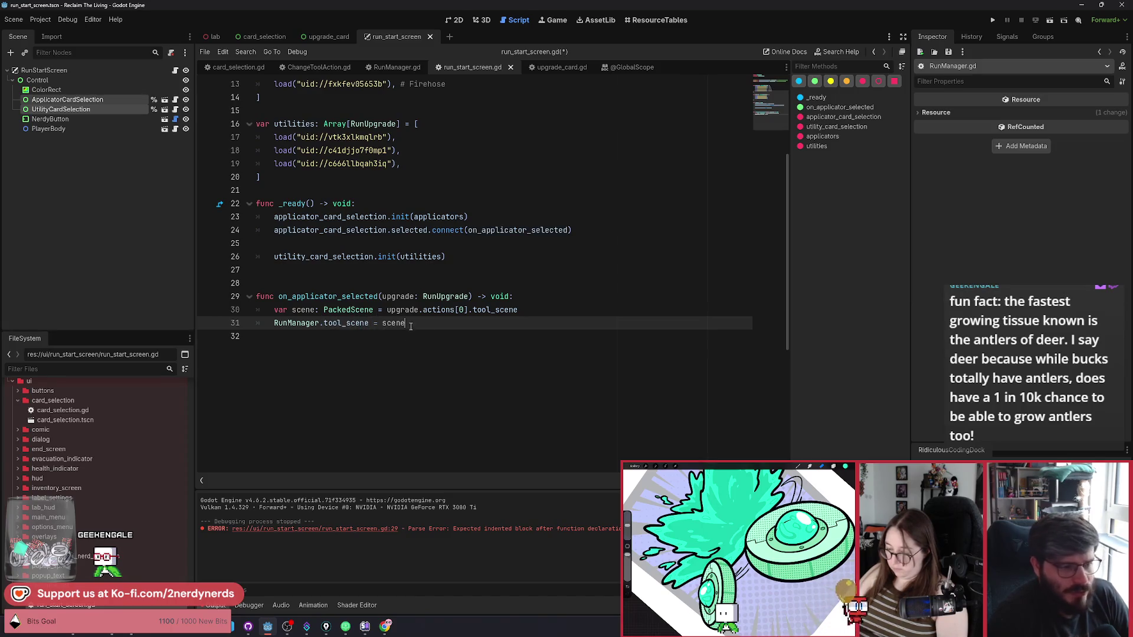
key(ctrl+s)
key(Up)
key(End)
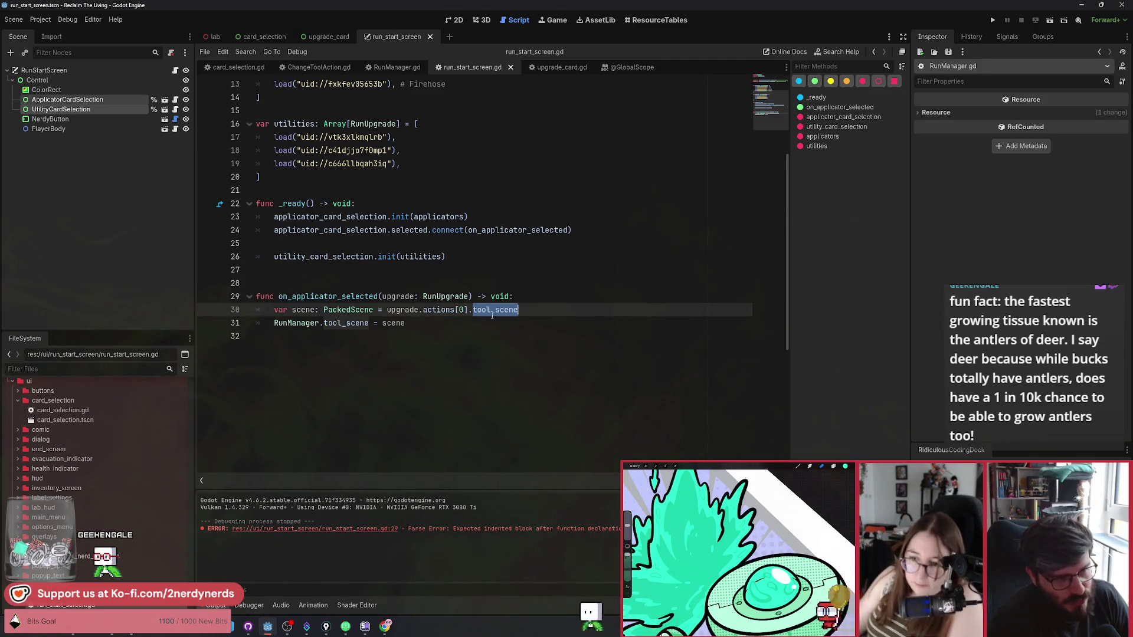
Step: Review the tool_scene references on line 30, then open a new line after the RunManager assignment
key(shift+Left)
key(shift+Left)
key(shift+Left)
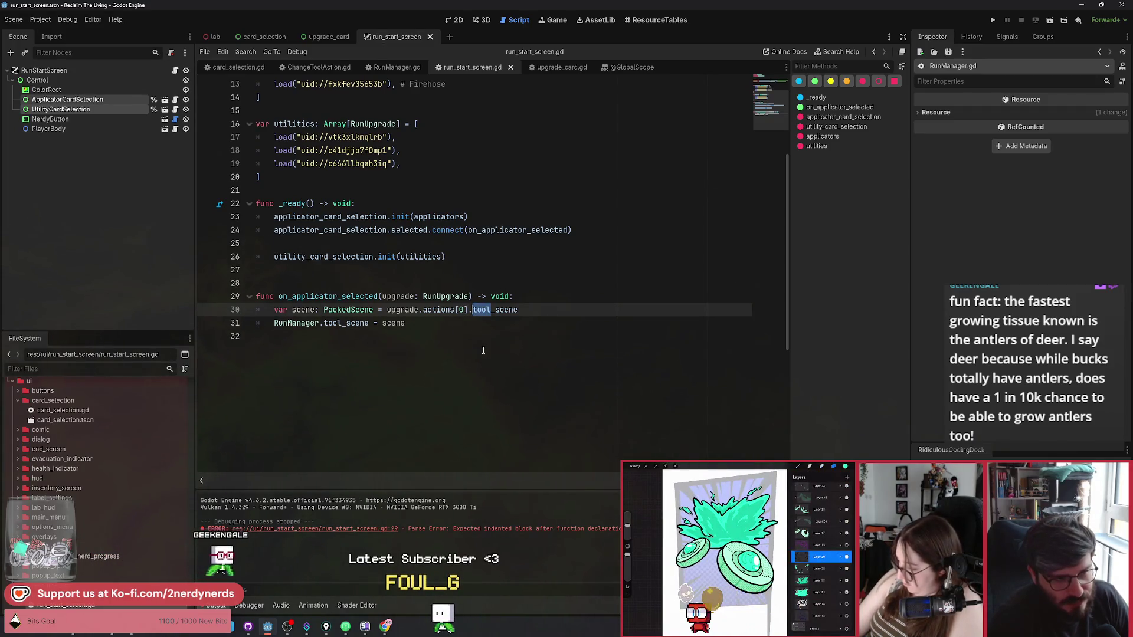
click(476, 324)
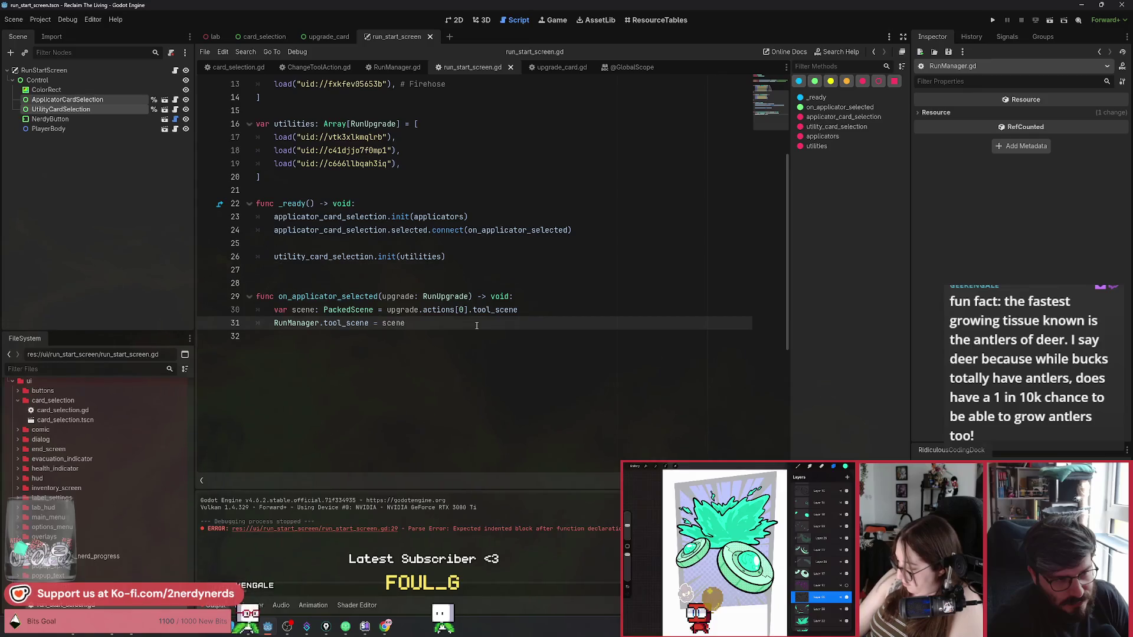
drag(490, 312, 472, 311)
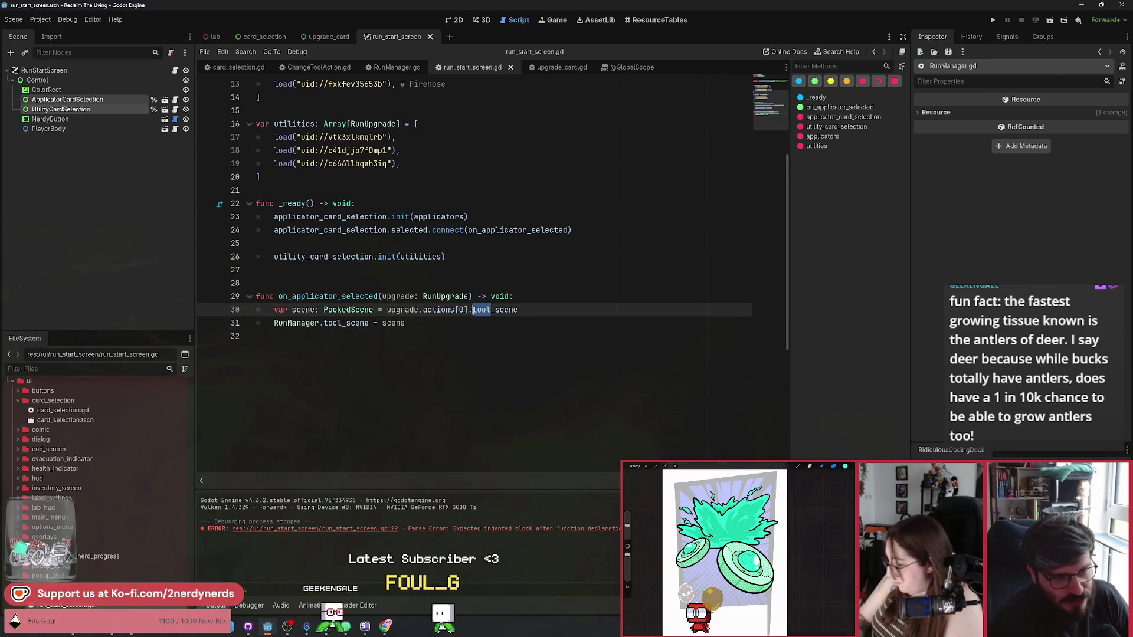
click(502, 315)
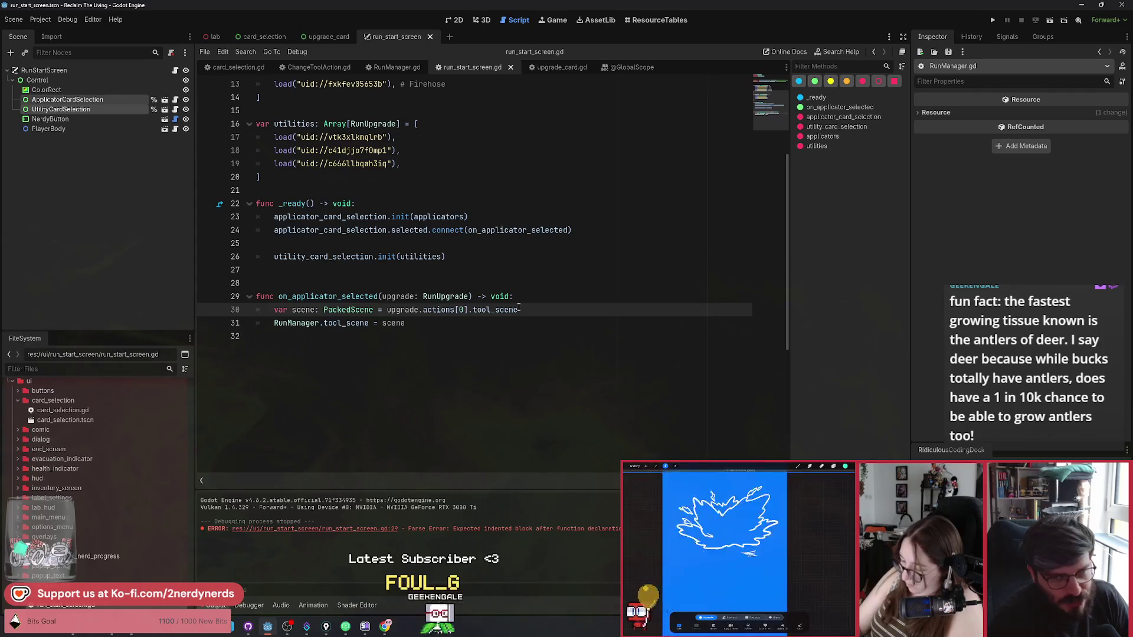
drag(490, 311, 473, 311)
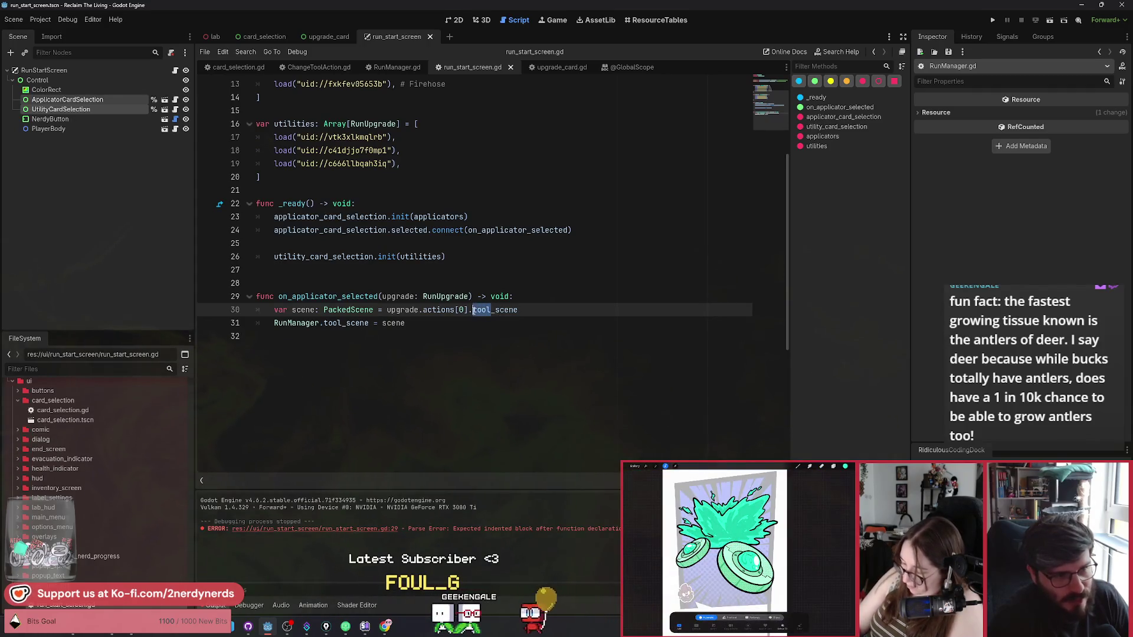
click(495, 327)
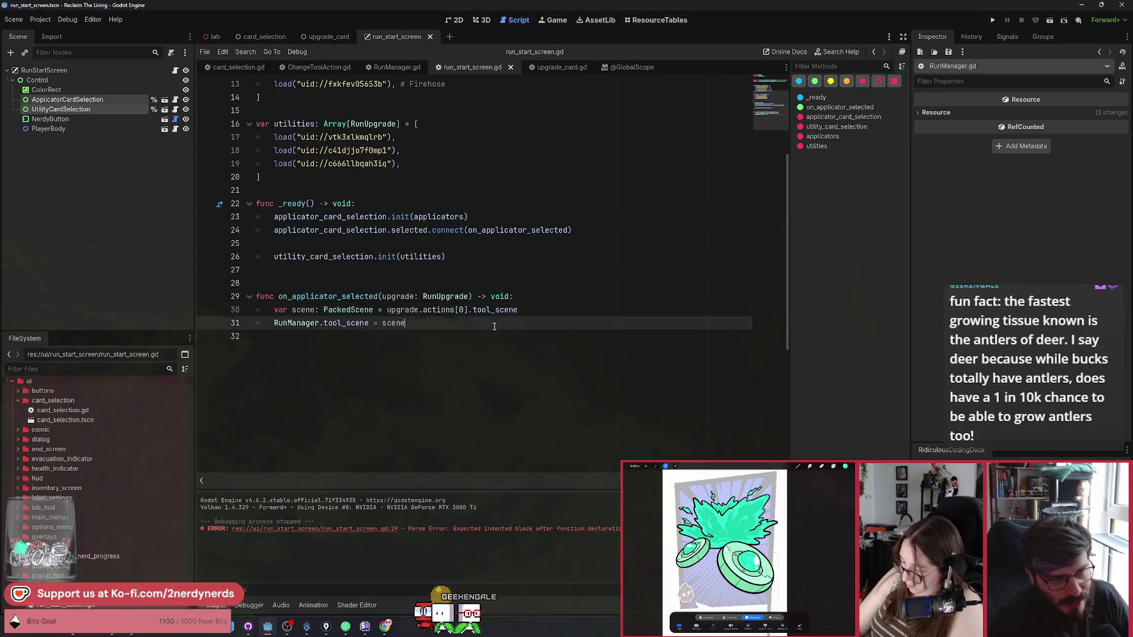
drag(493, 310, 473, 310)
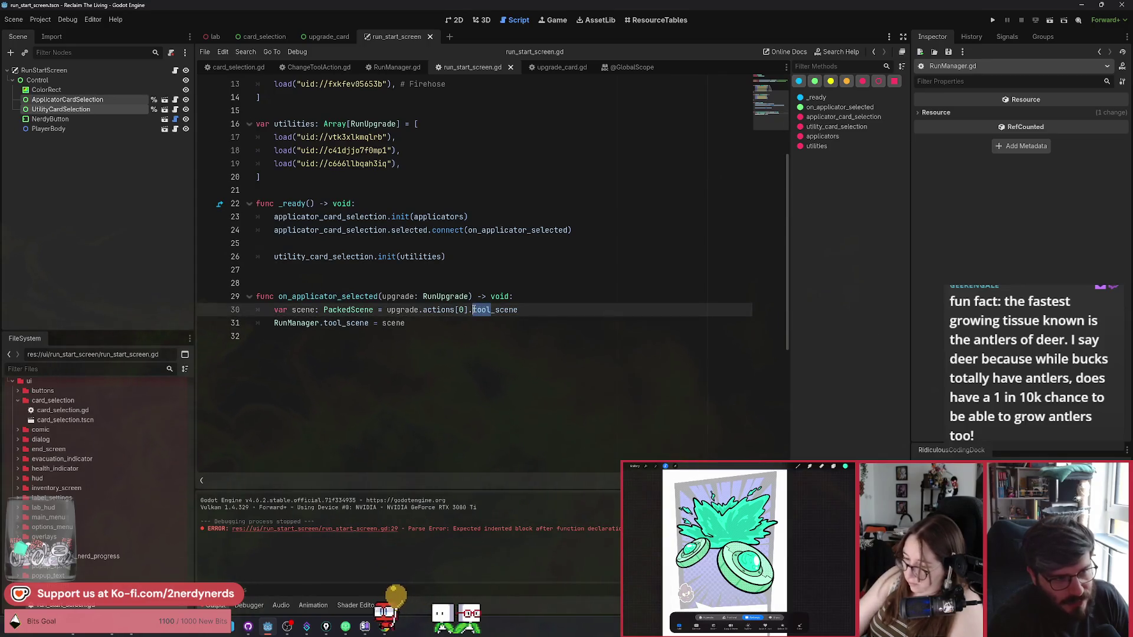
click(511, 343)
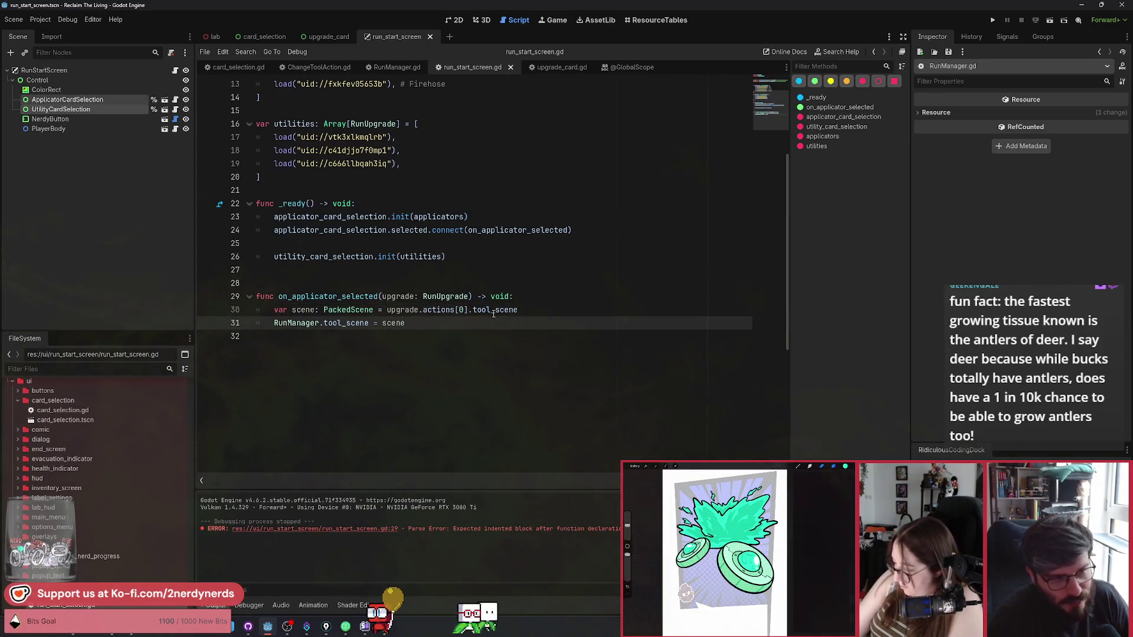
drag(490, 309, 478, 310)
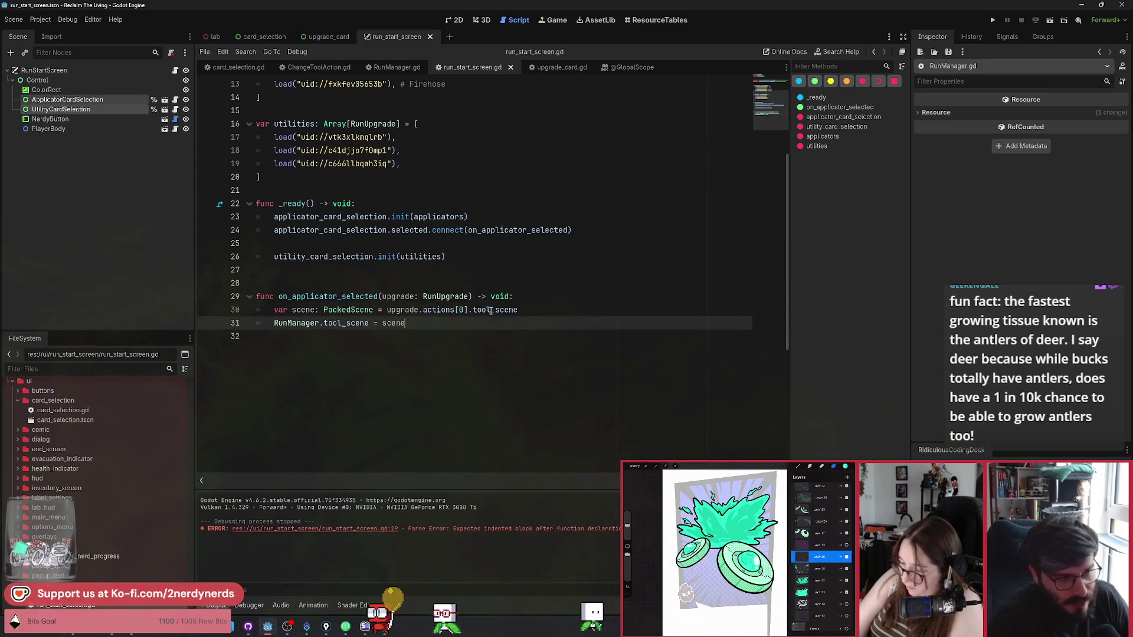
click(490, 309)
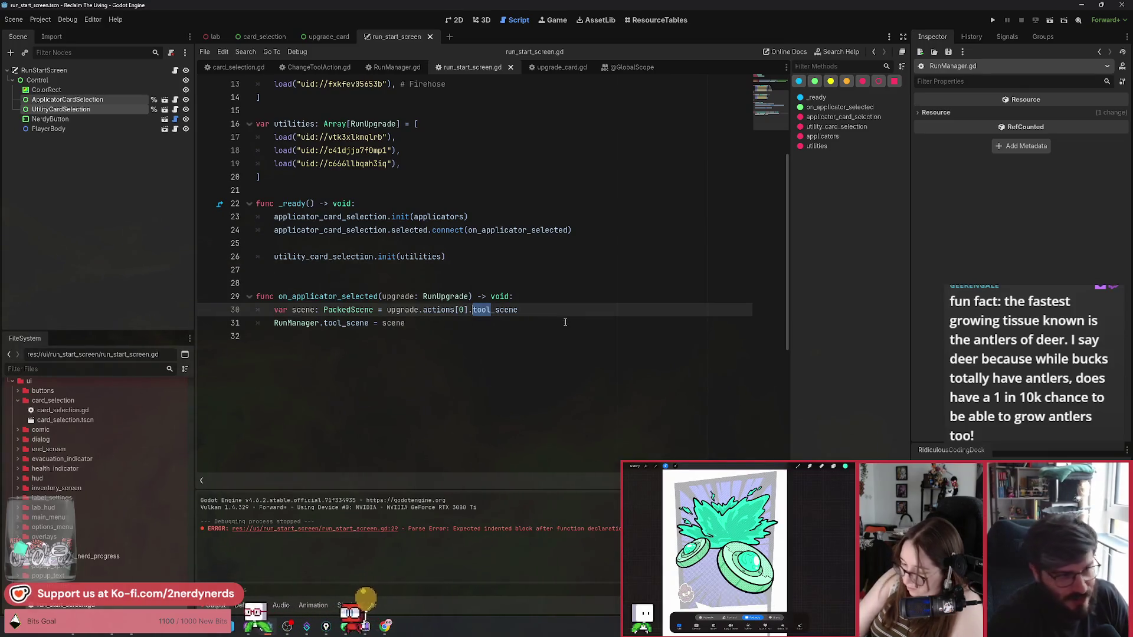
click(447, 325)
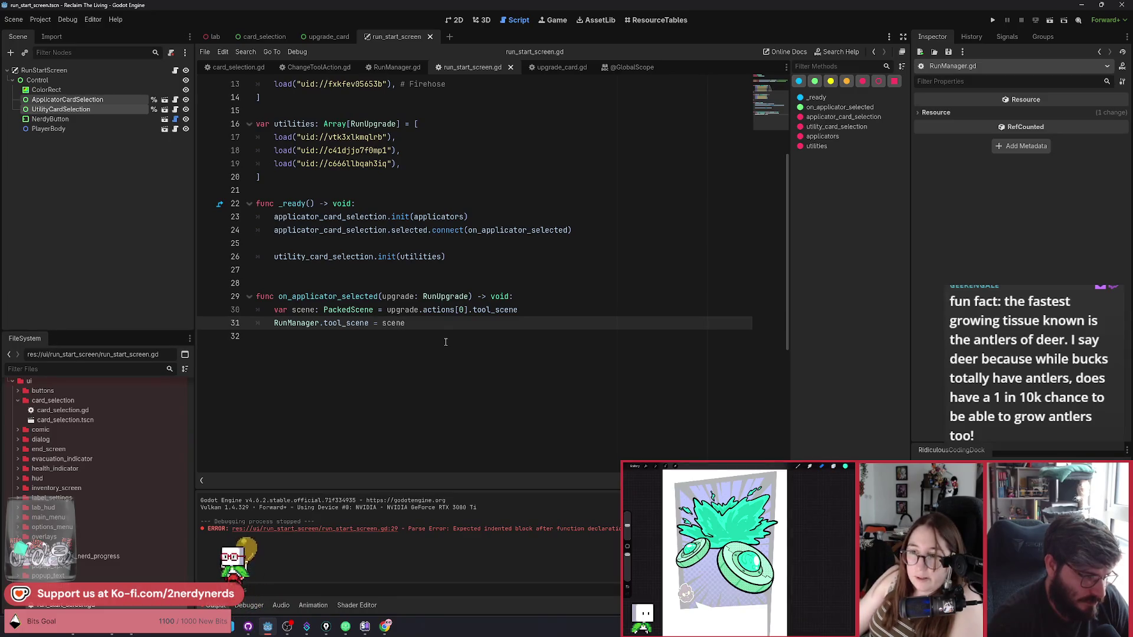
key(Return)
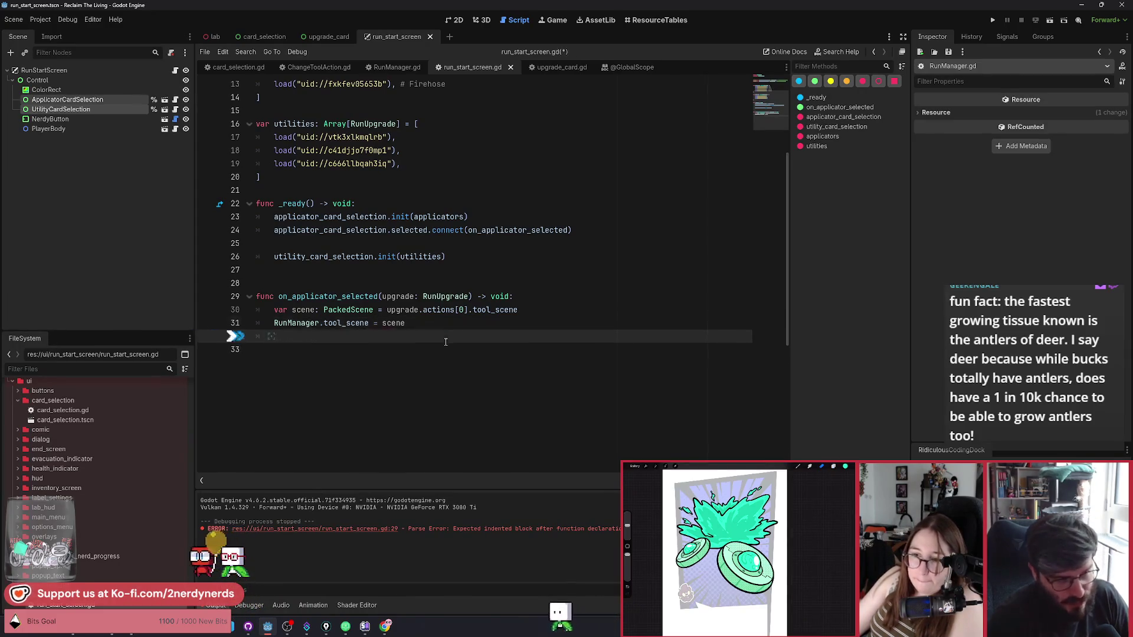
Step: Below the utility init call, add utility_card_selection.selected.connect(on_utility_selected)
key(Return)
key(Return)
text(func)
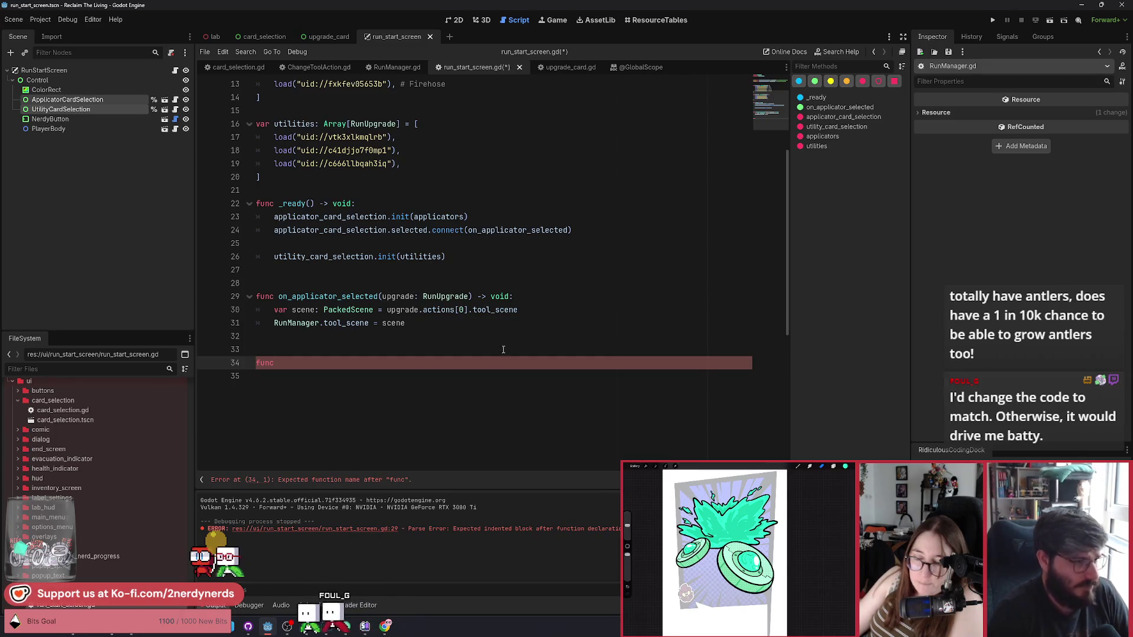
click(472, 257)
key(Return)
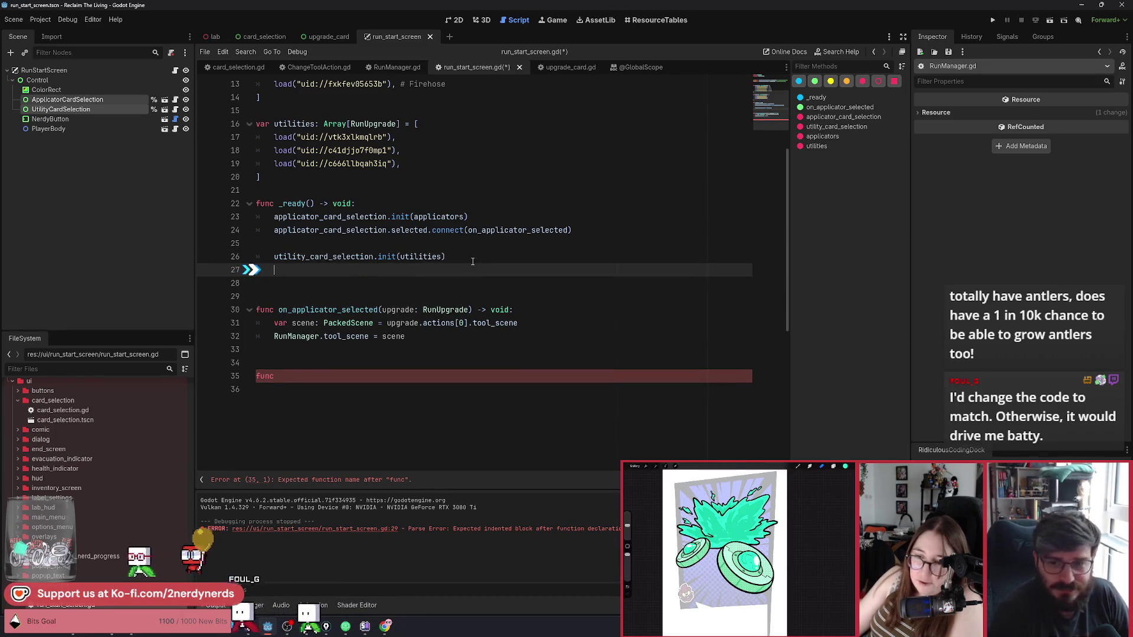
text(u)
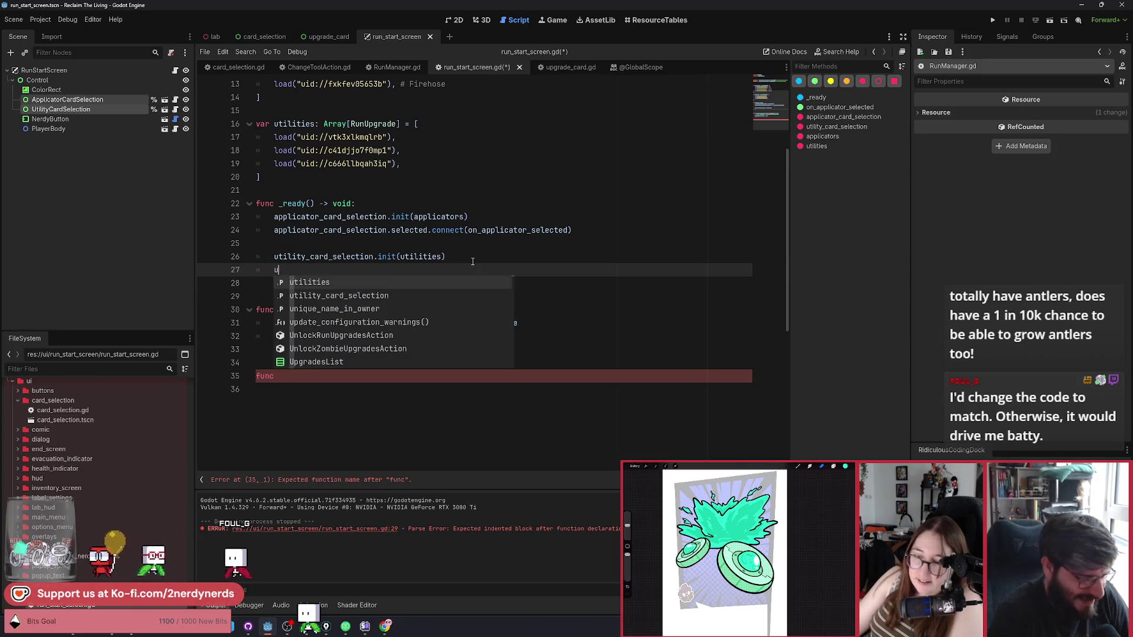
text(tility)
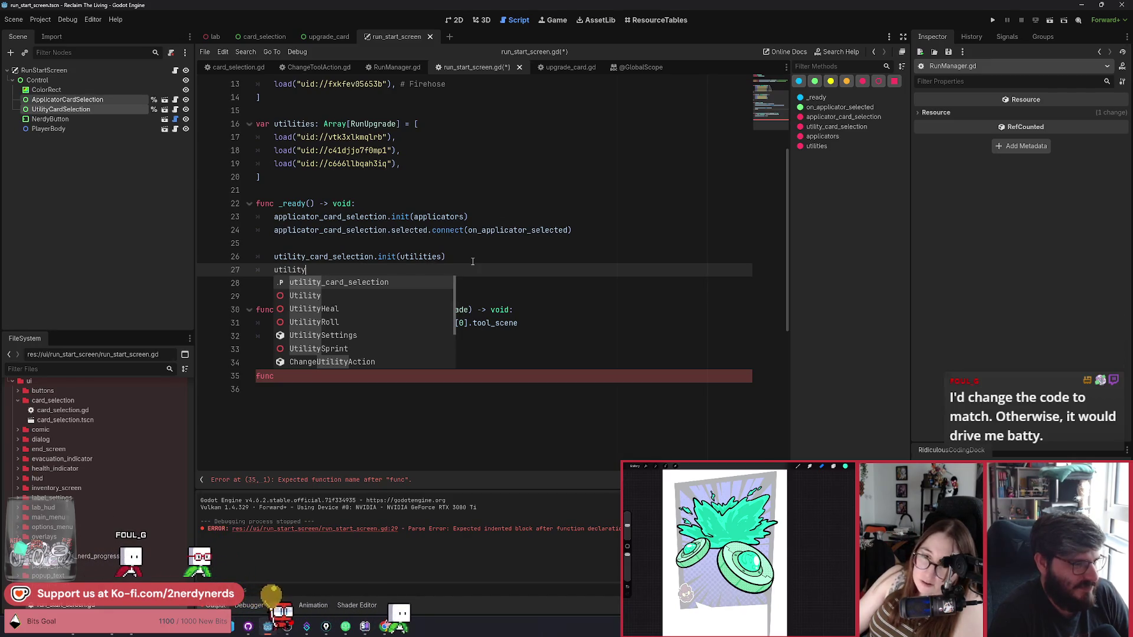
key(Escape)
key(shift+Home)
key(shift+Up)
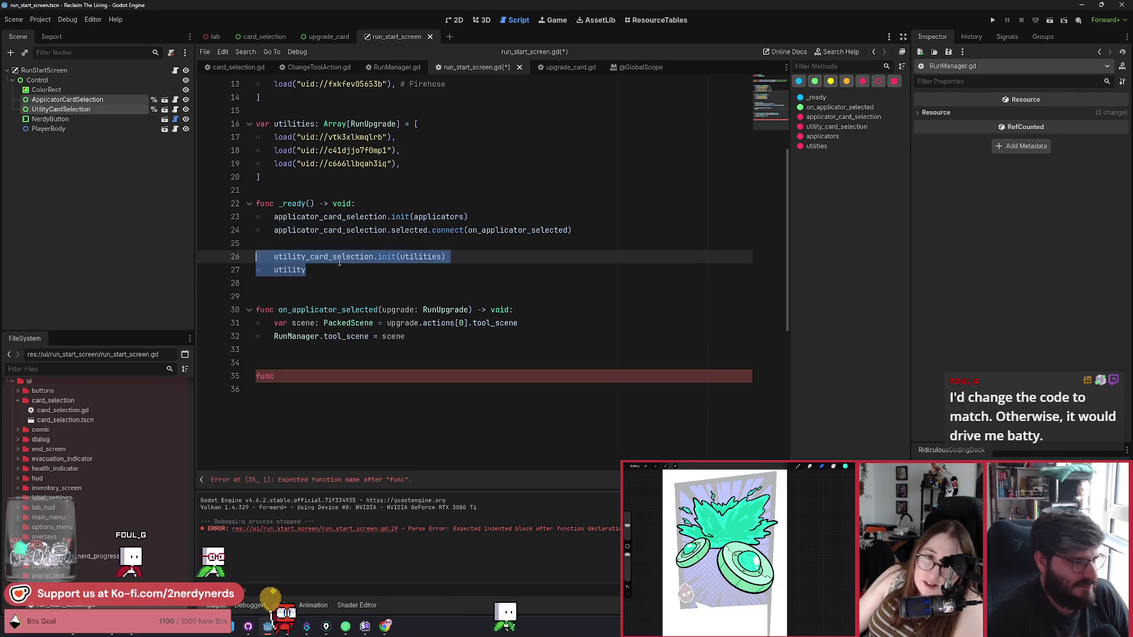
click(299, 275)
double_click(295, 257)
click(293, 271)
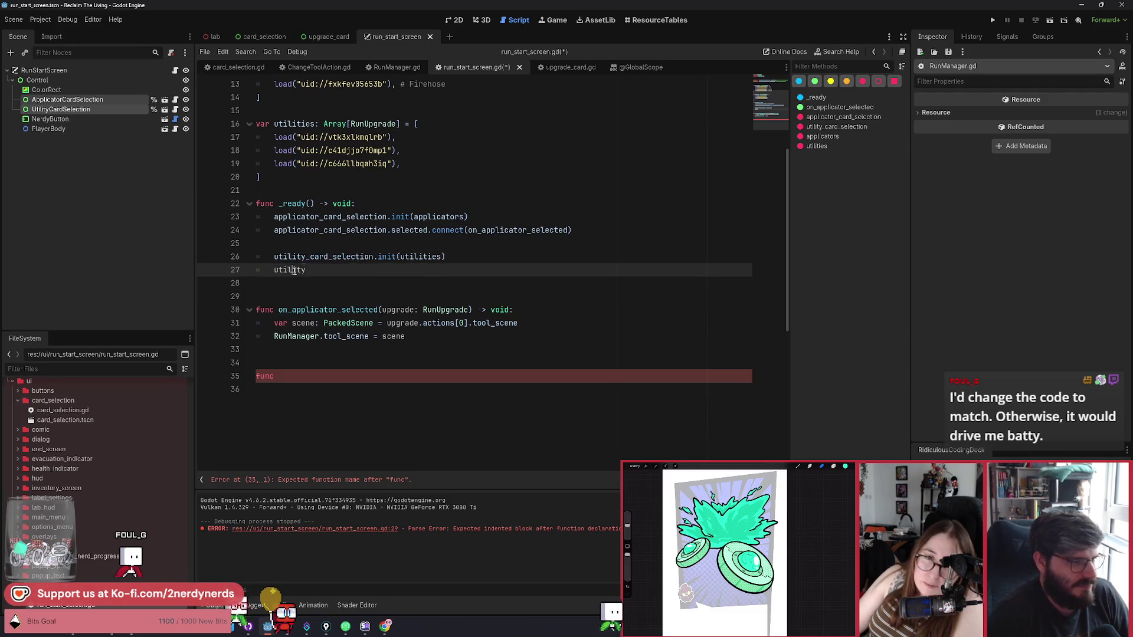
text(_card_selection)
drag(573, 236, 394, 234)
click(382, 270)
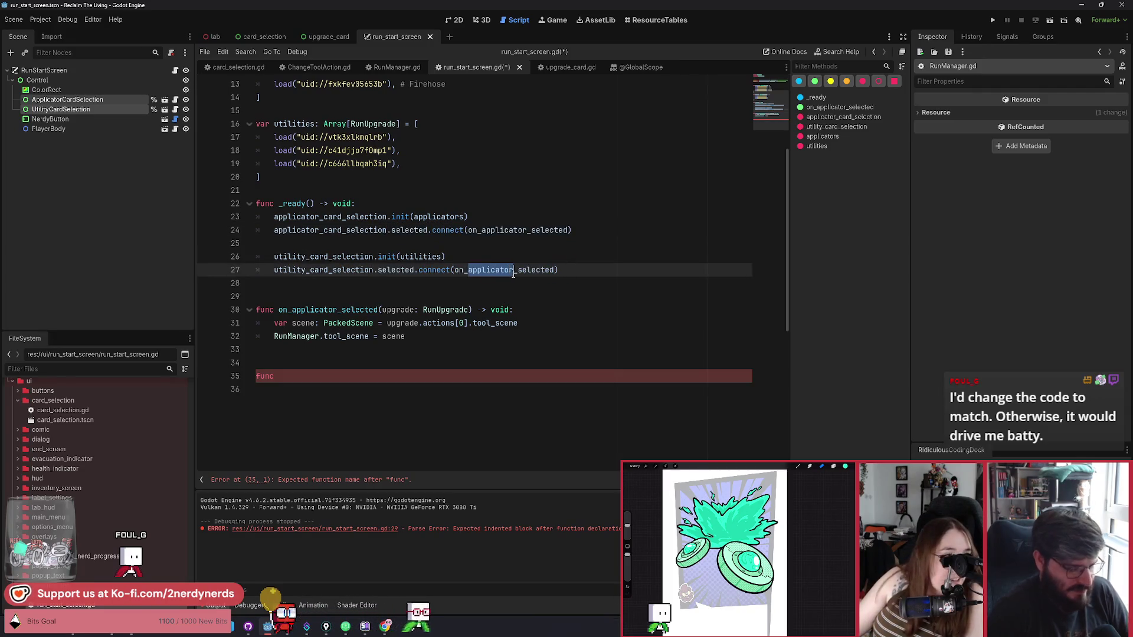
text(utility)
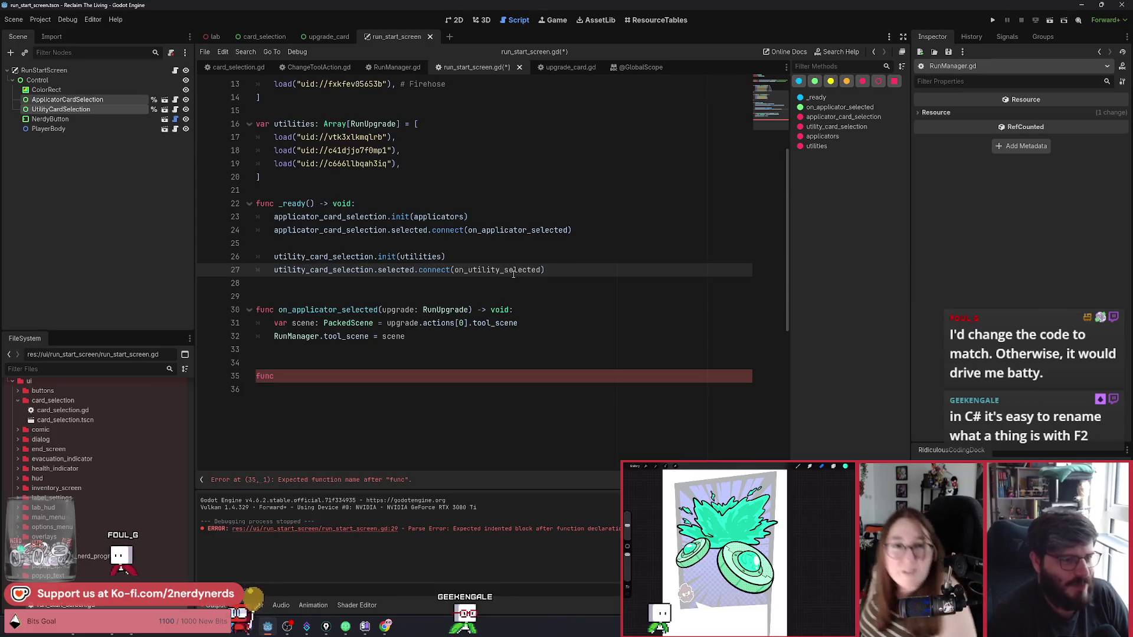
double_click(513, 274)
Step: Copy the applicator handler signature to line 35 as on_utility_selected(upgrade: RunUpgrade) -> void
click(321, 380)
drag(513, 310, 279, 312)
key(ctrl+c)
click(299, 379)
key(ctrl+v)
double_click(497, 270)
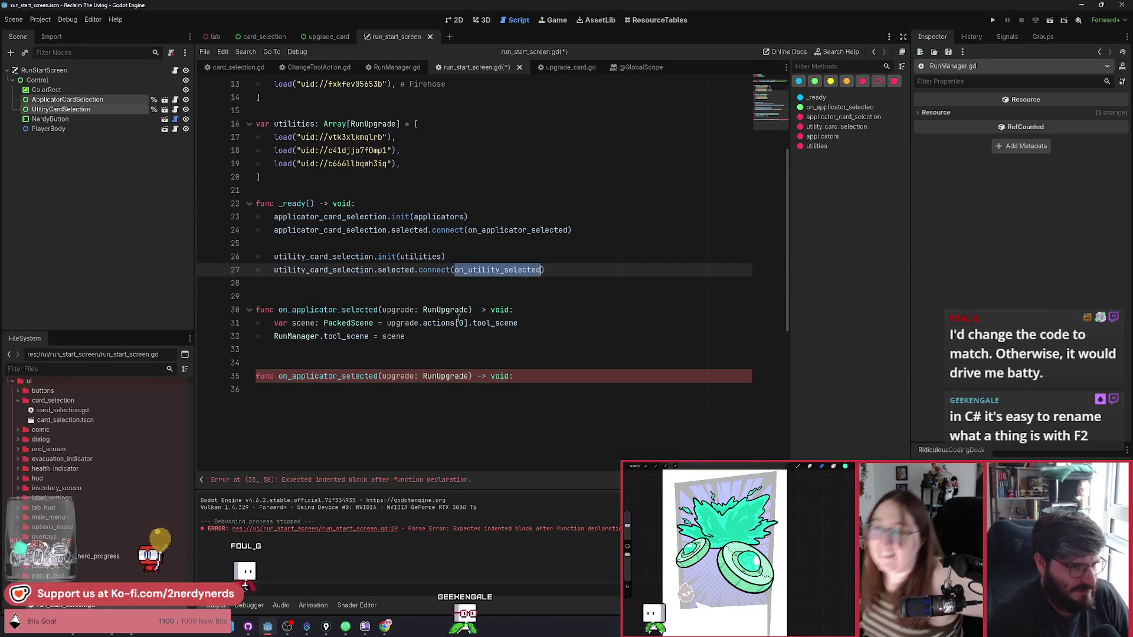
key(ctrl+c)
double_click(327, 376)
key(ctrl+v)
click(555, 366)
click(550, 377)
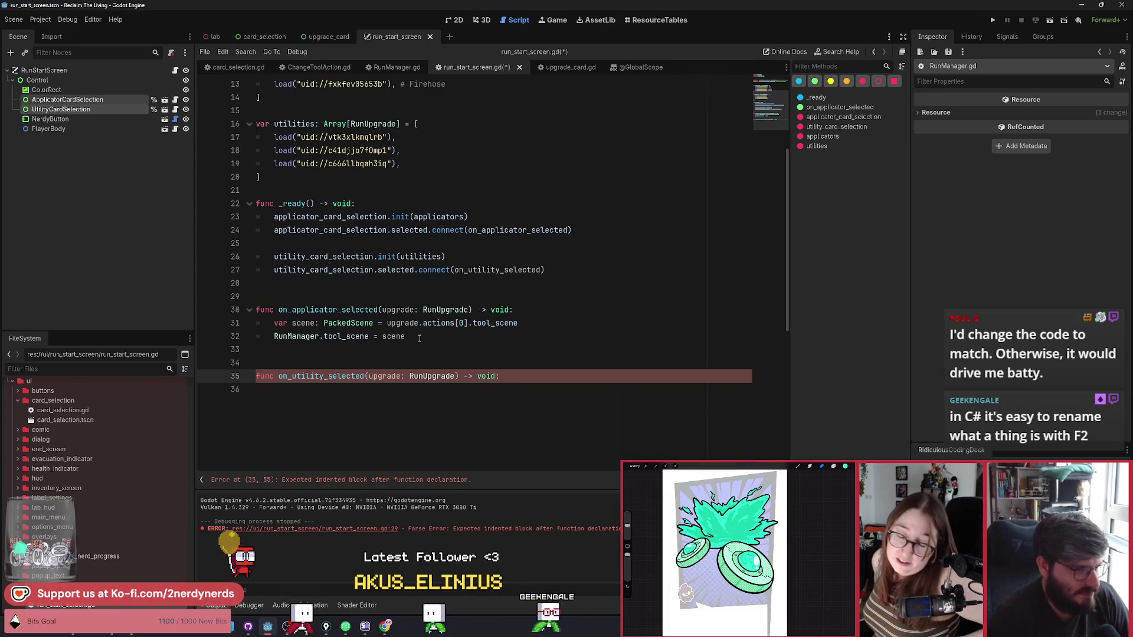
drag(420, 338, 289, 325)
click(294, 385)
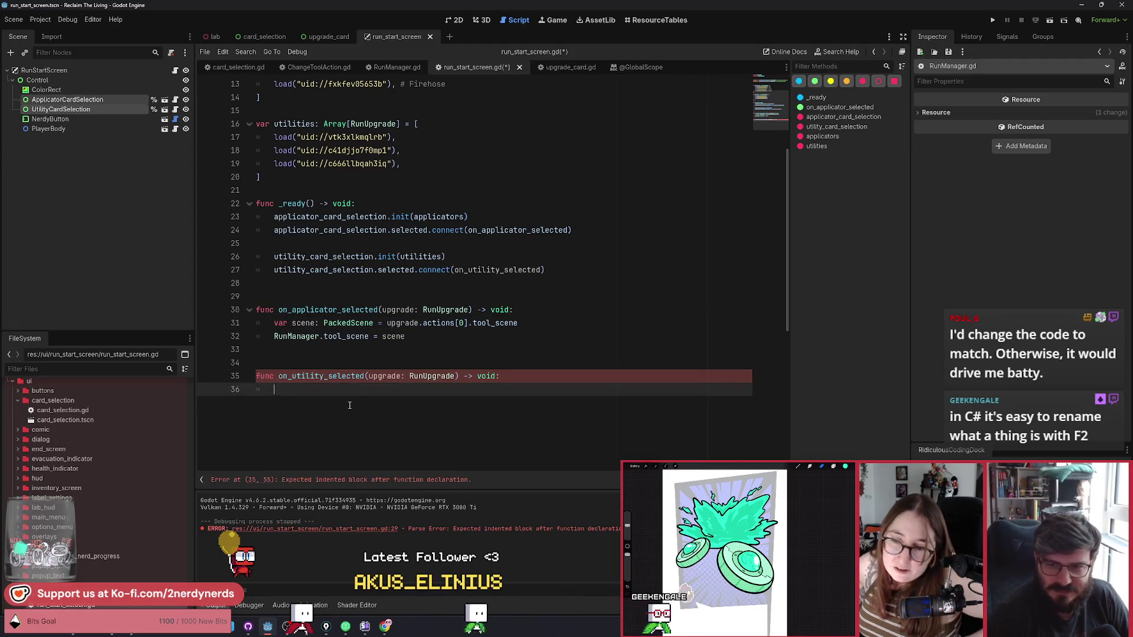
key(ctrl+v)
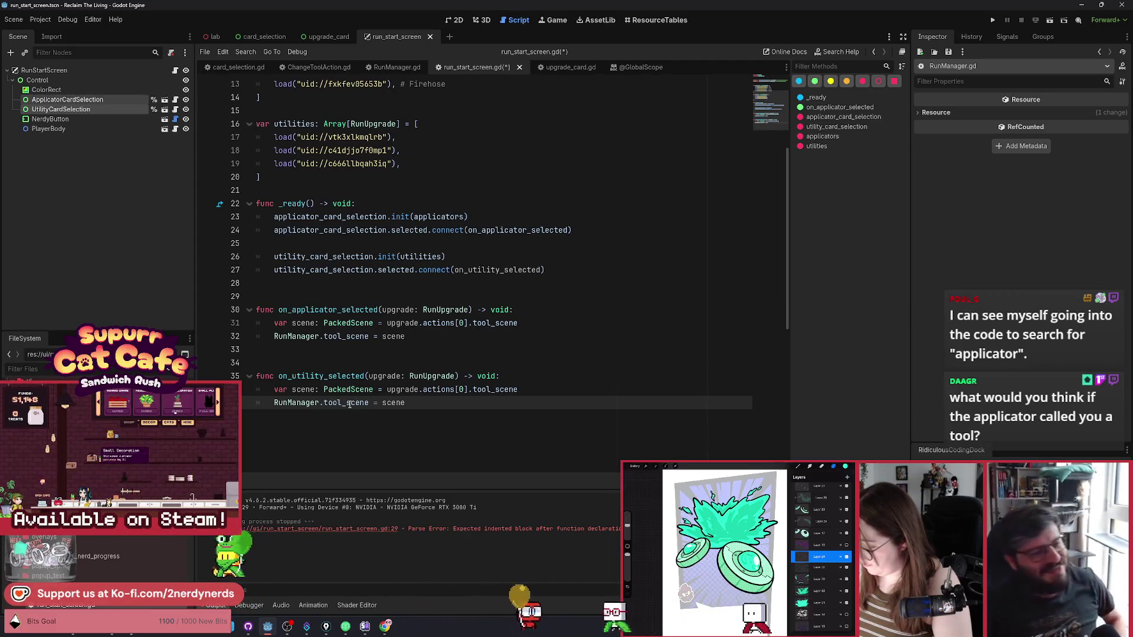
scroll(455, 399, down, 1)
click(561, 349)
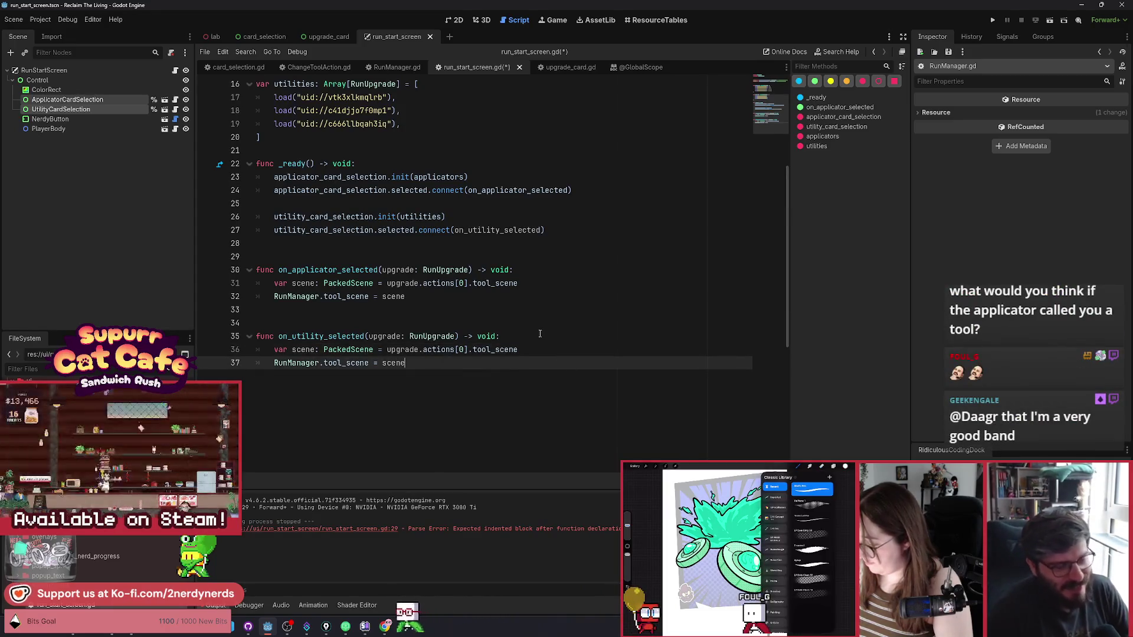
click(537, 338)
click(472, 284)
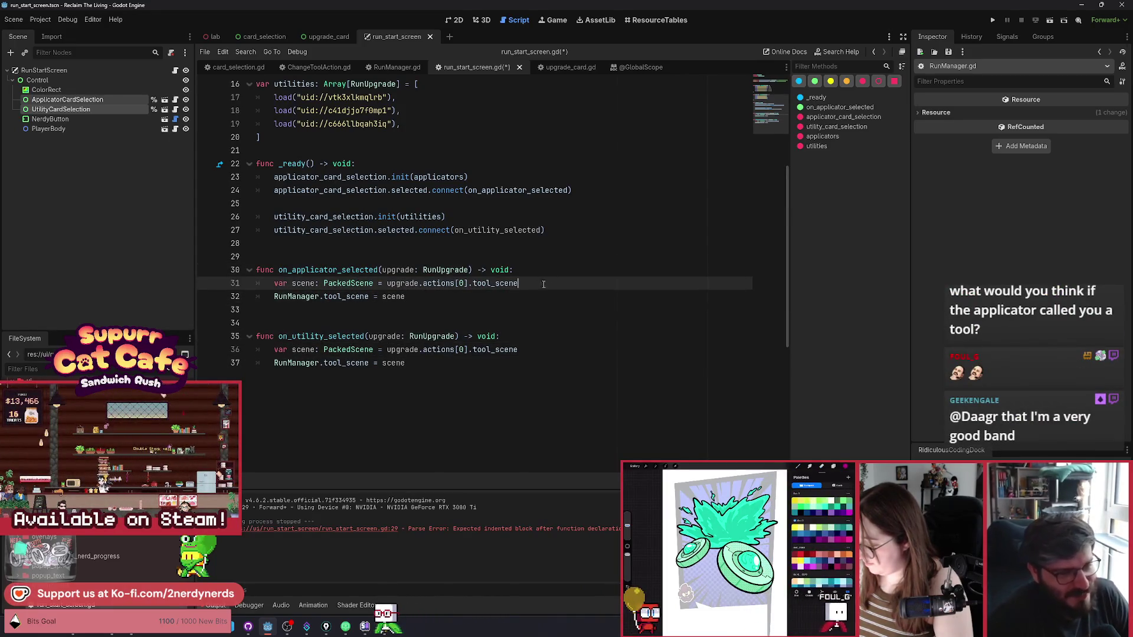
click(444, 296)
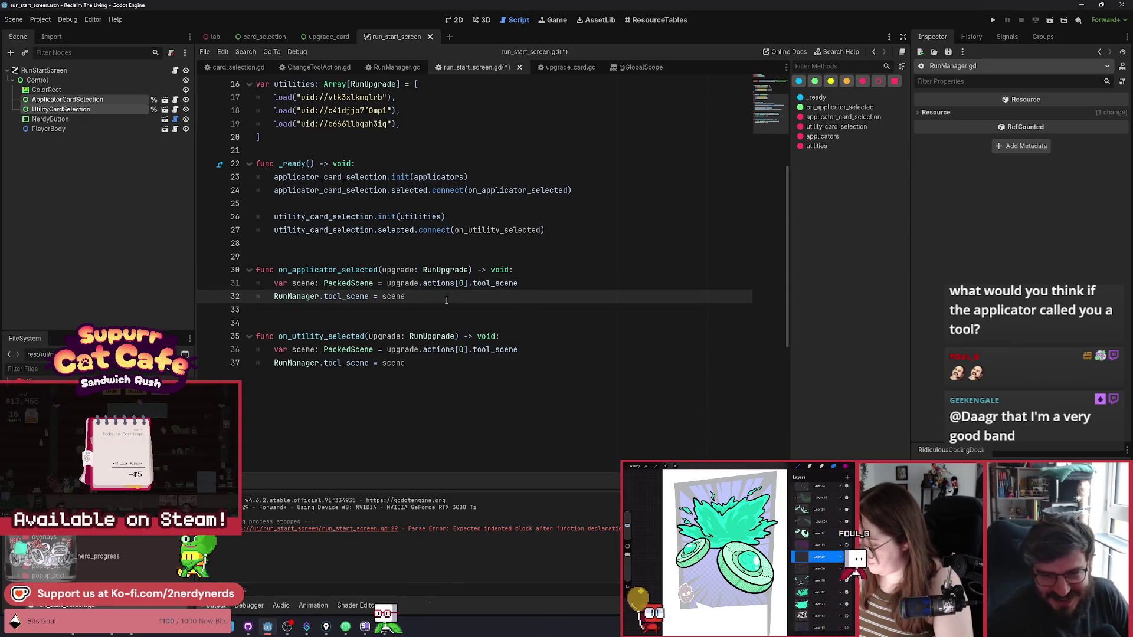
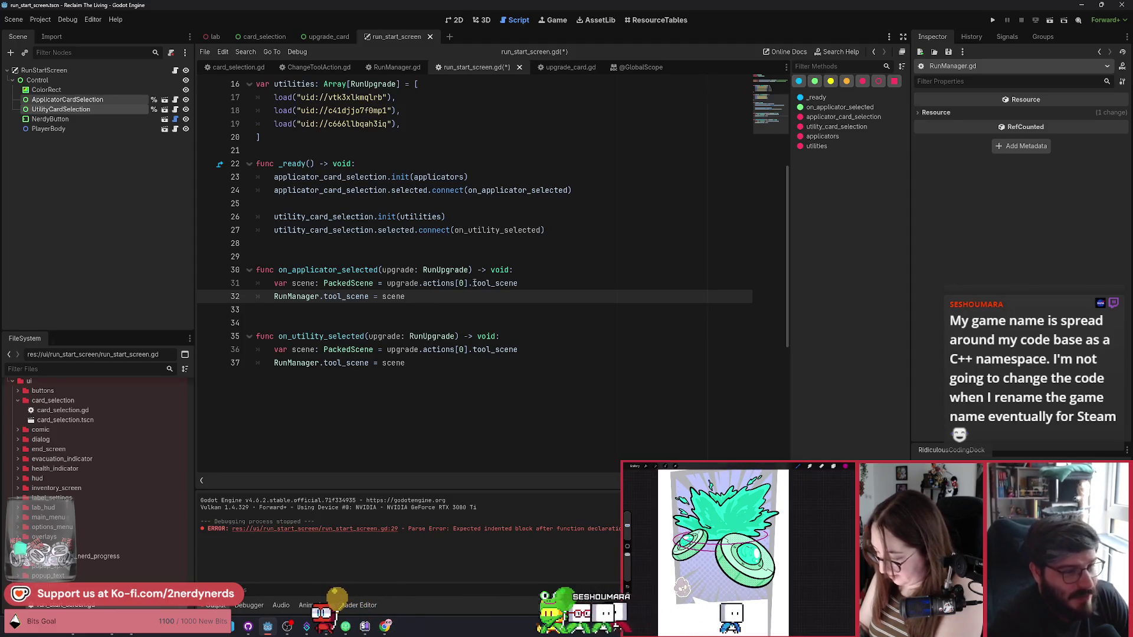
Step: Review the tool_scene assignment on lines 31–32 of the applicator handler
drag(492, 284, 474, 286)
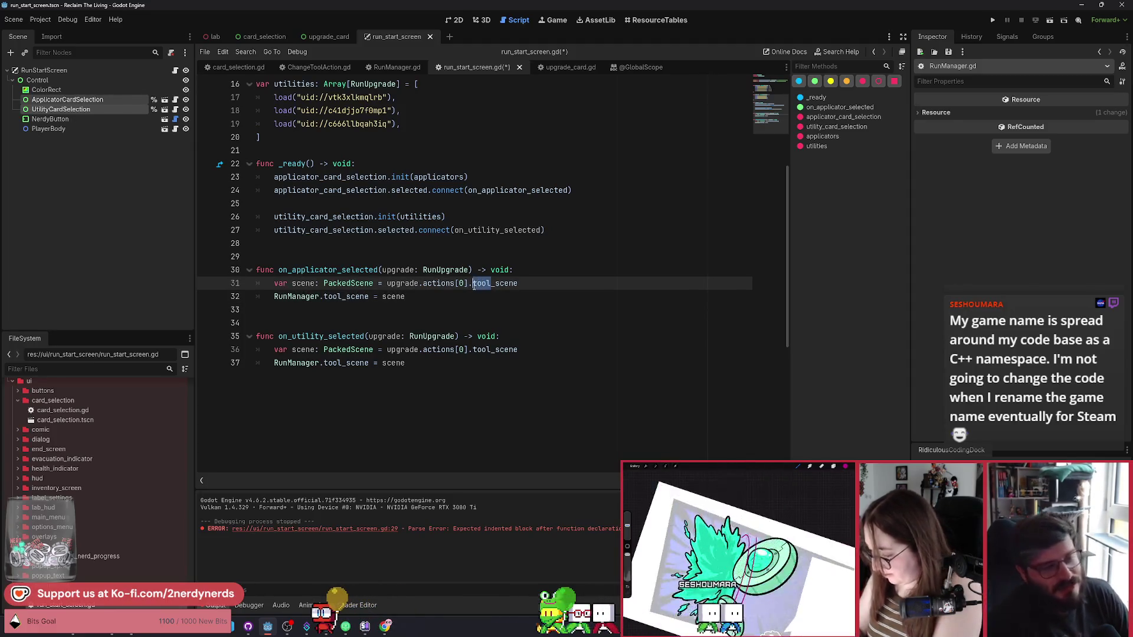
click(445, 302)
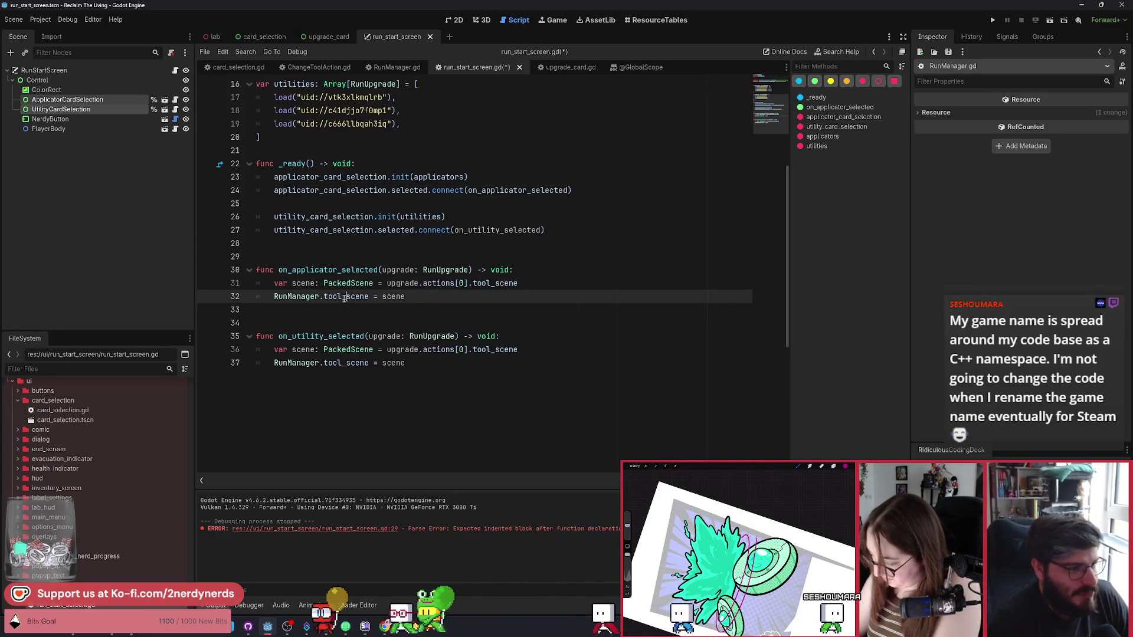
double_click(496, 283)
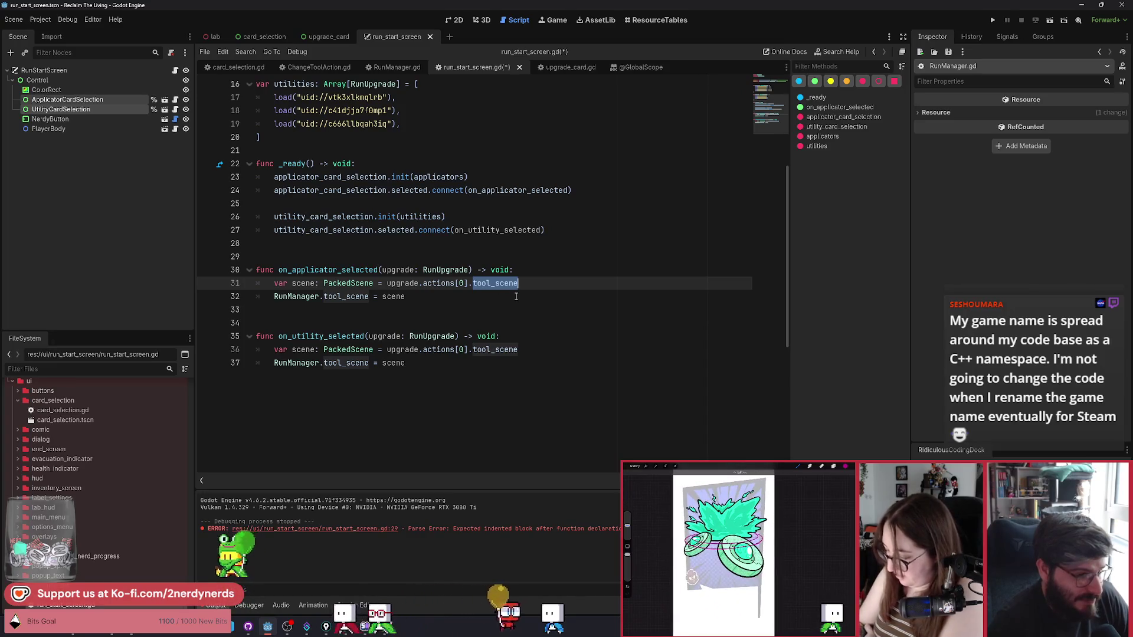
click(532, 283)
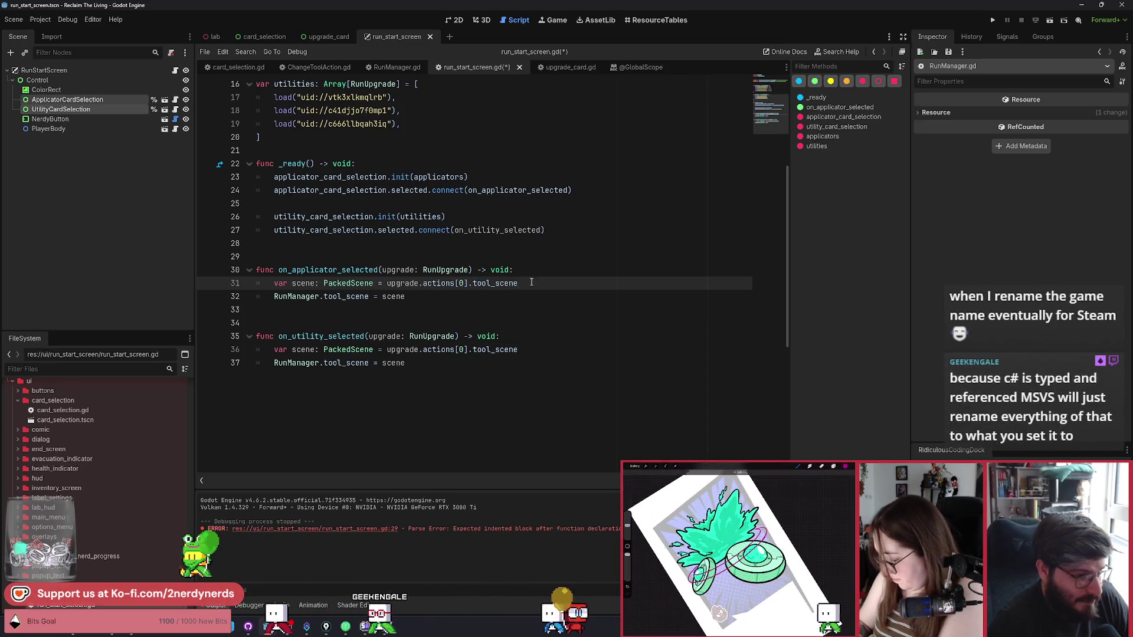
click(428, 298)
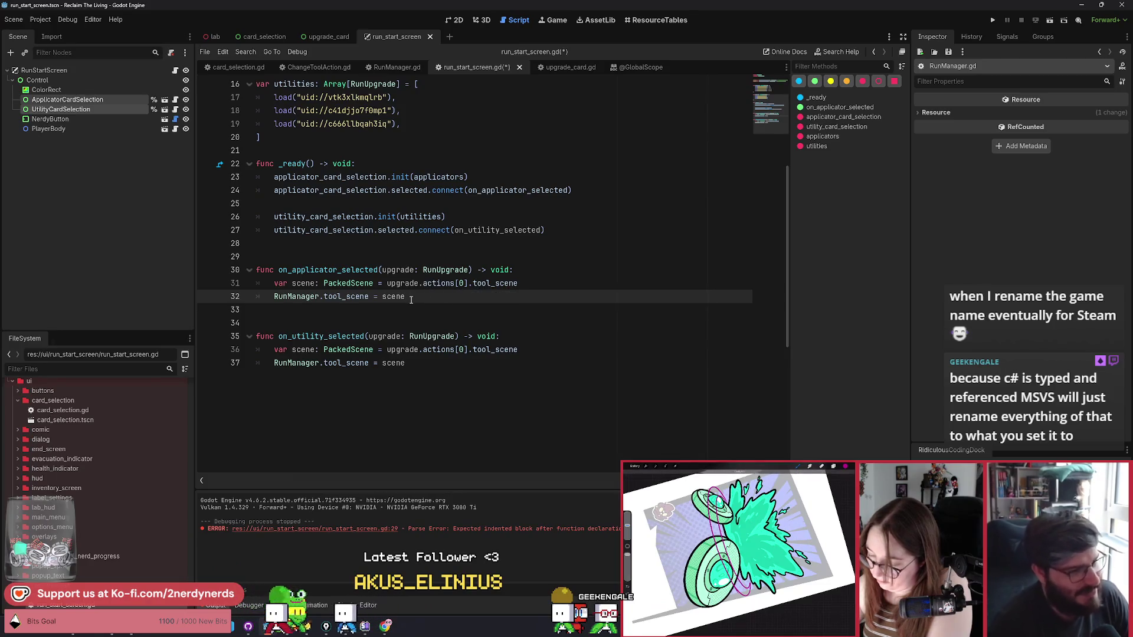
Step: Select tool_scene on line 36 of the utility handler for replacement
drag(387, 349, 430, 363)
click(431, 364)
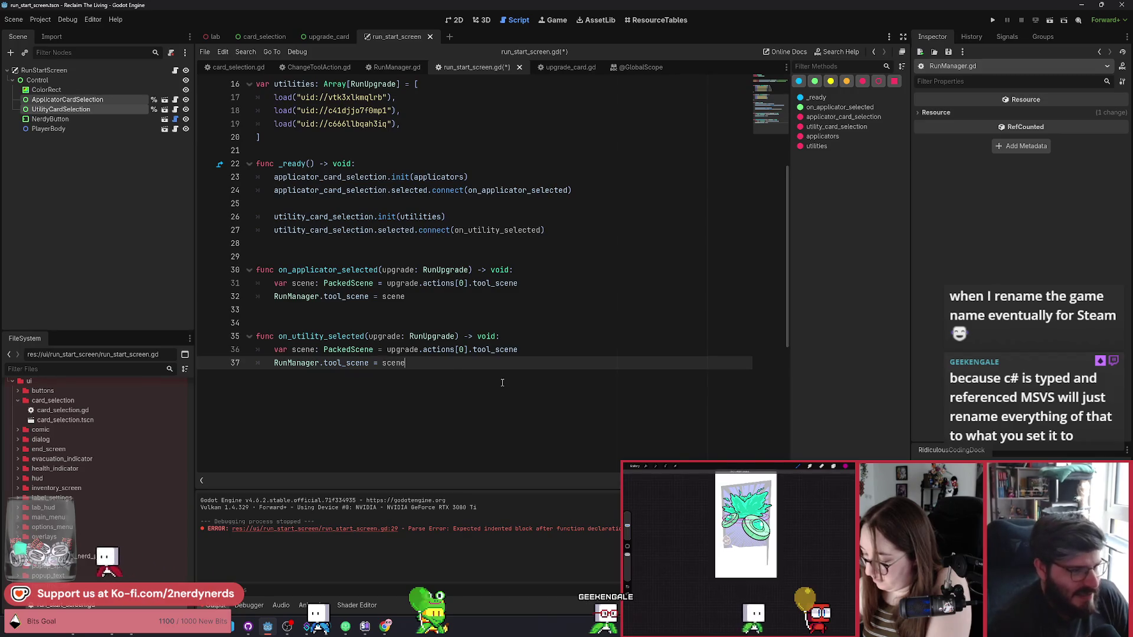
double_click(494, 349)
text(utility)
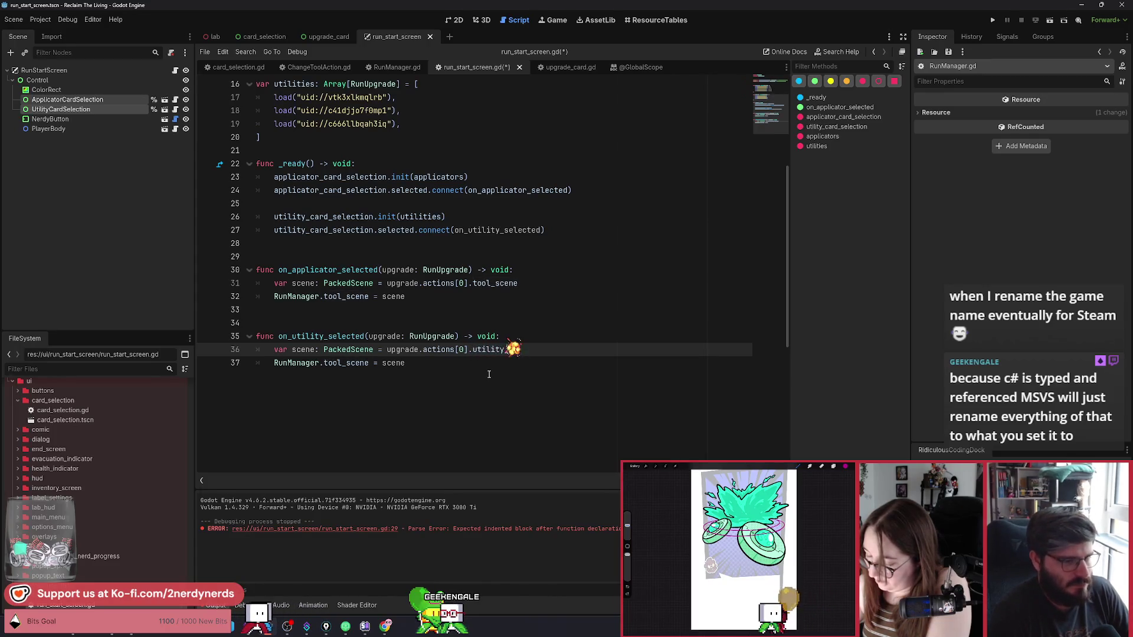
Step: Change tool_scene to utility_scene on lines 36 and 37, then save the script
text(_scene)
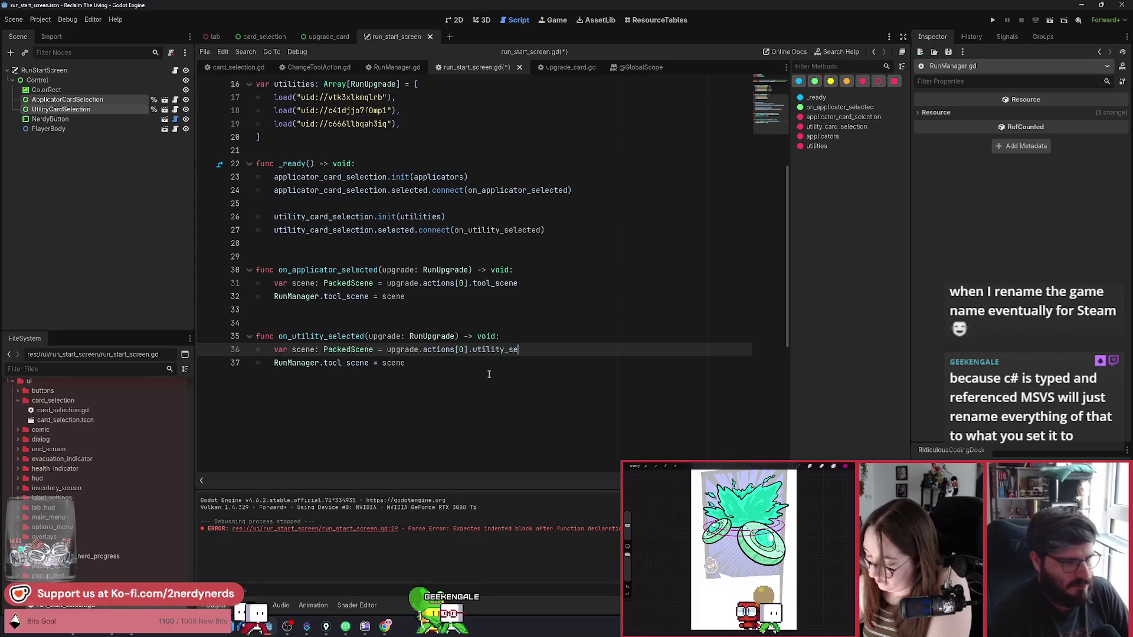
key(Up)
double_click(504, 350)
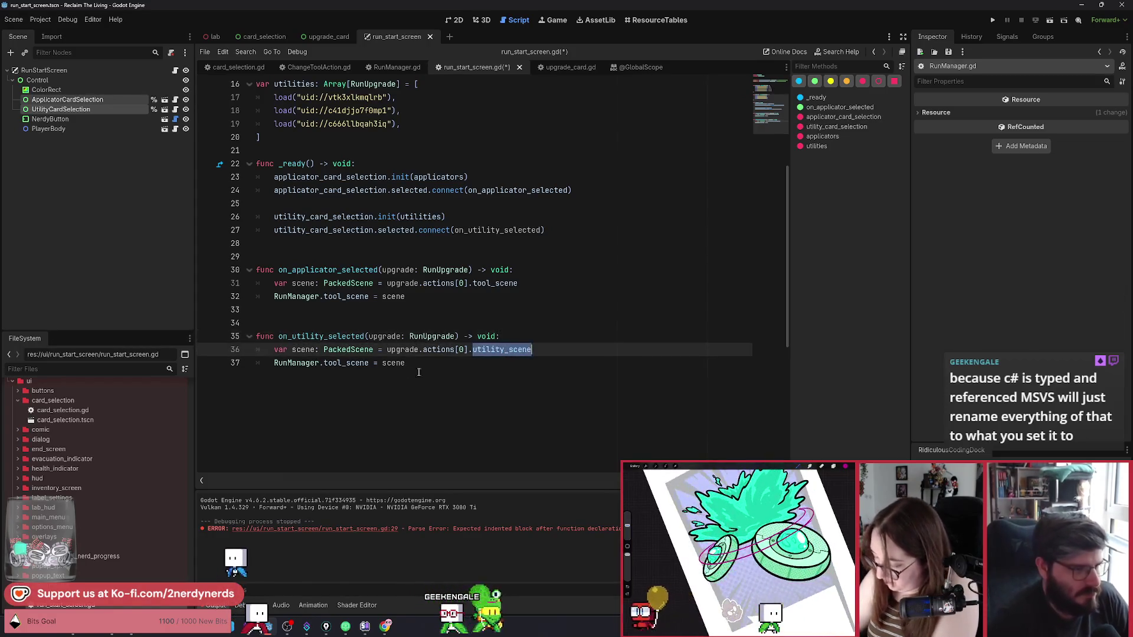
key(ctrl+c)
double_click(348, 363)
key(ctrl+v)
key(ctrl+s)
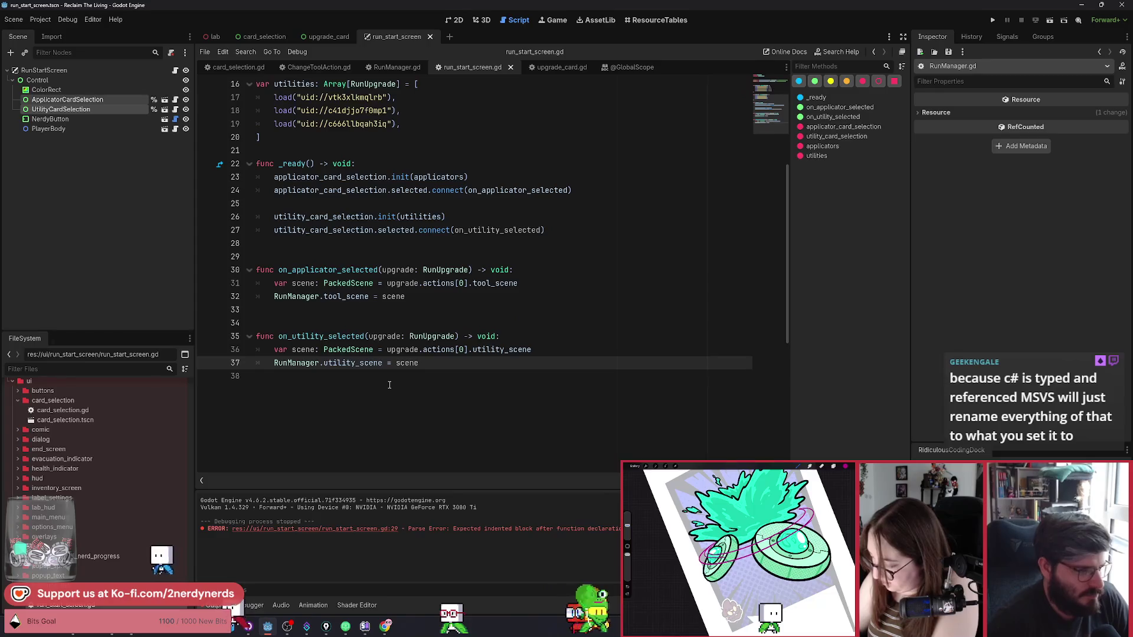
key(End)
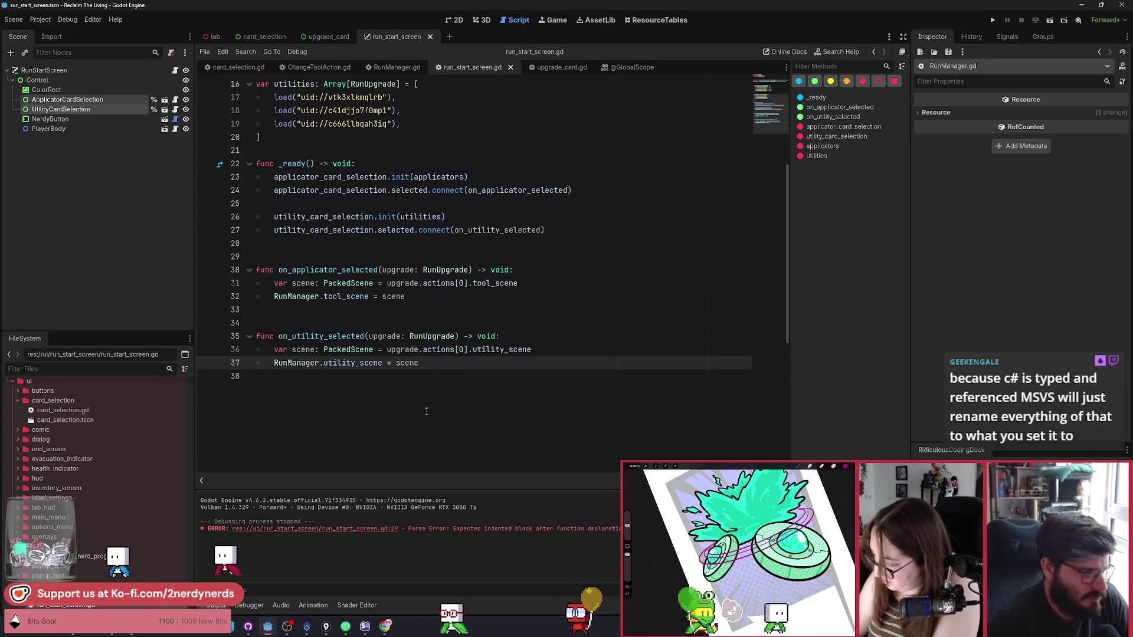
Step: Move upgrade.actions[0].tool_scene into the RunManager line and delete the var scene line
click(311, 284)
double_click(311, 284)
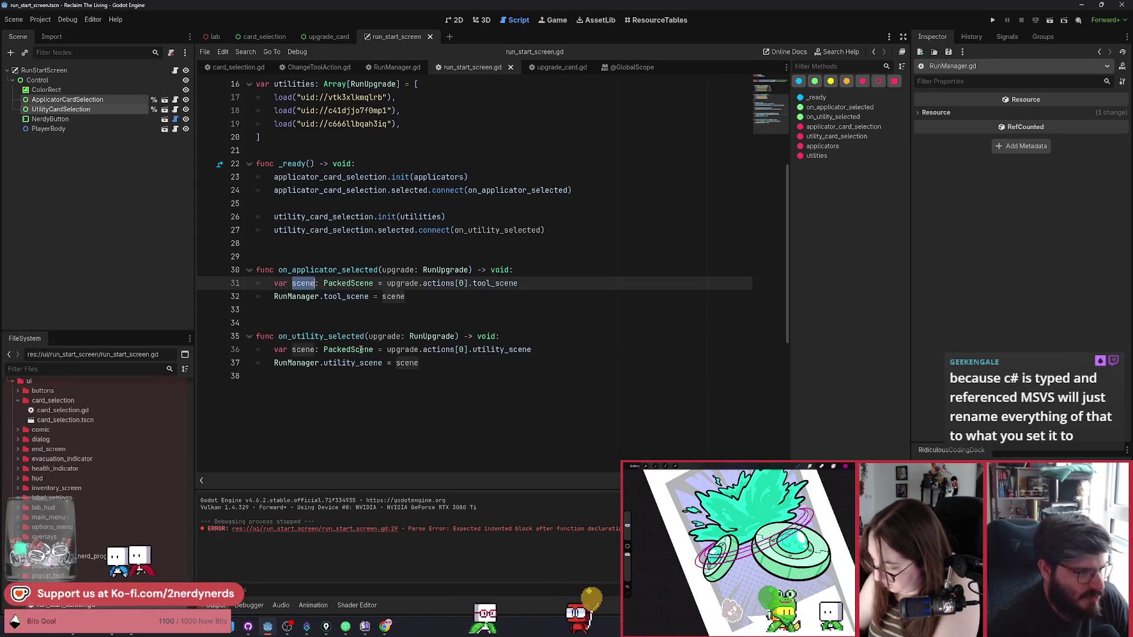
drag(518, 283, 385, 284)
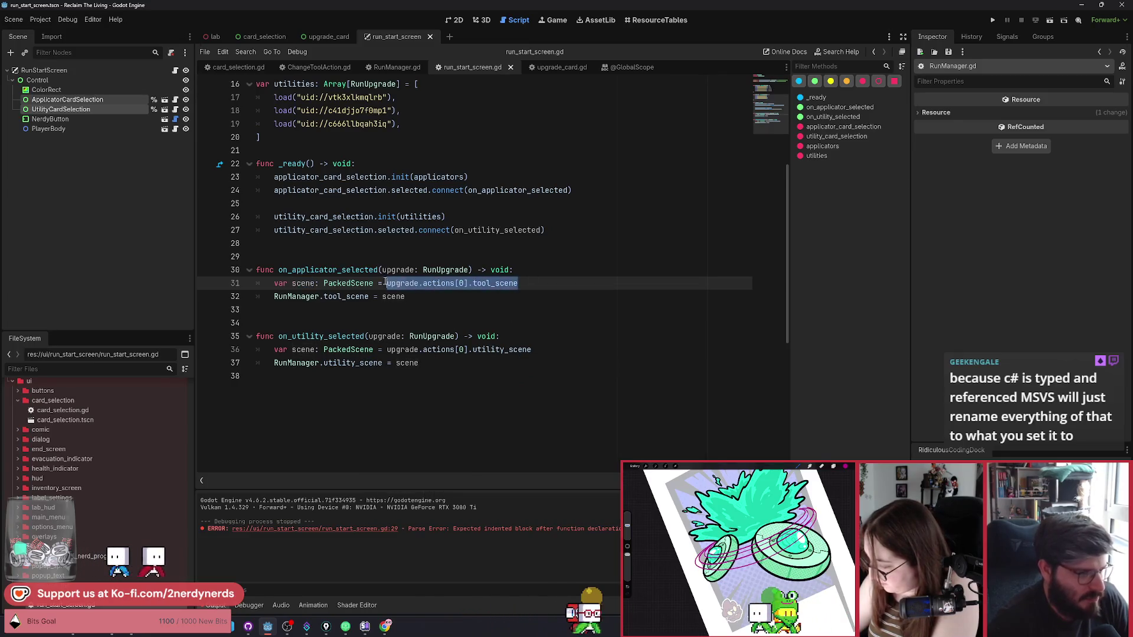
key(ctrl+x)
double_click(393, 296)
key(ctrl+v)
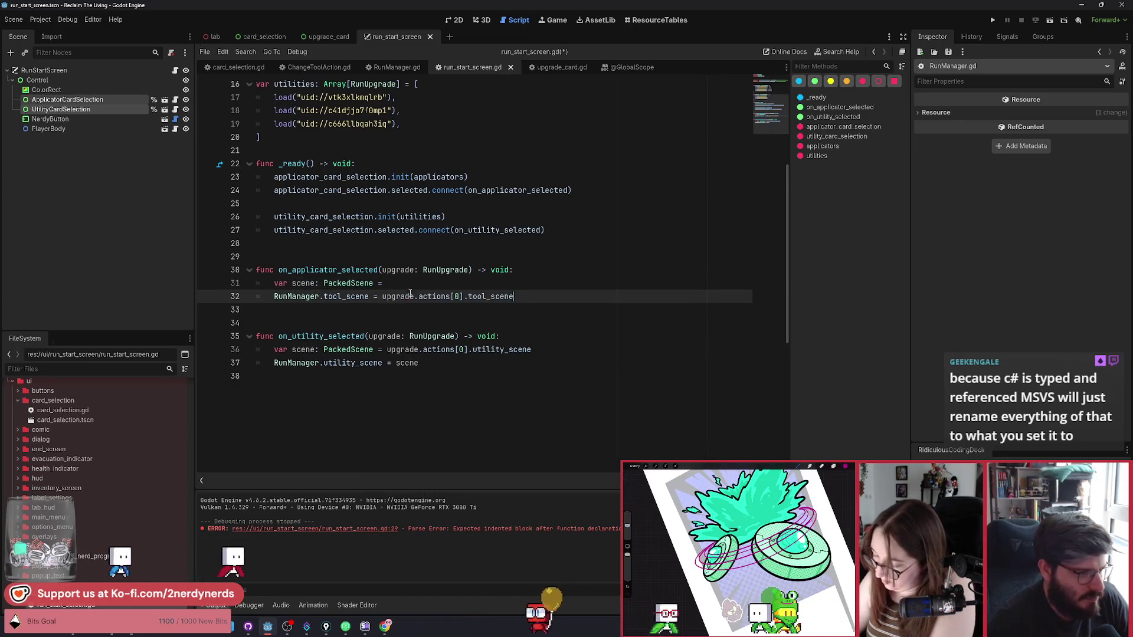
click(385, 283)
key(ctrl+shift+k)
Step: Inline the utility_scene expression into the RunManager line, remove its var scene line, and save
drag(531, 337, 387, 336)
key(ctrl+c)
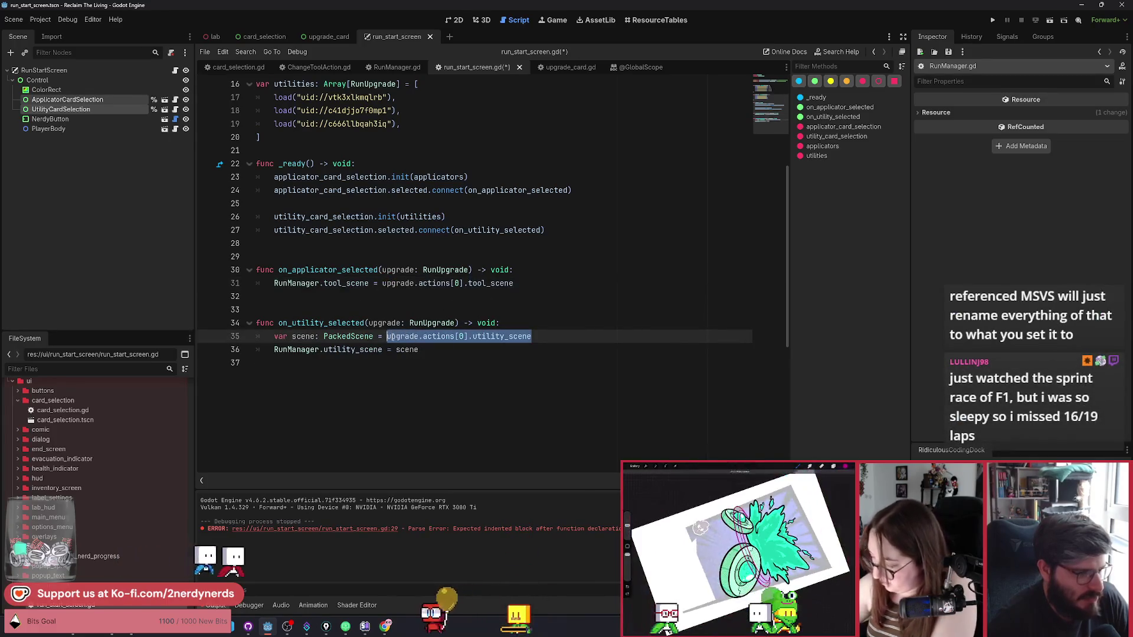
double_click(407, 350)
key(ctrl+v)
click(419, 336)
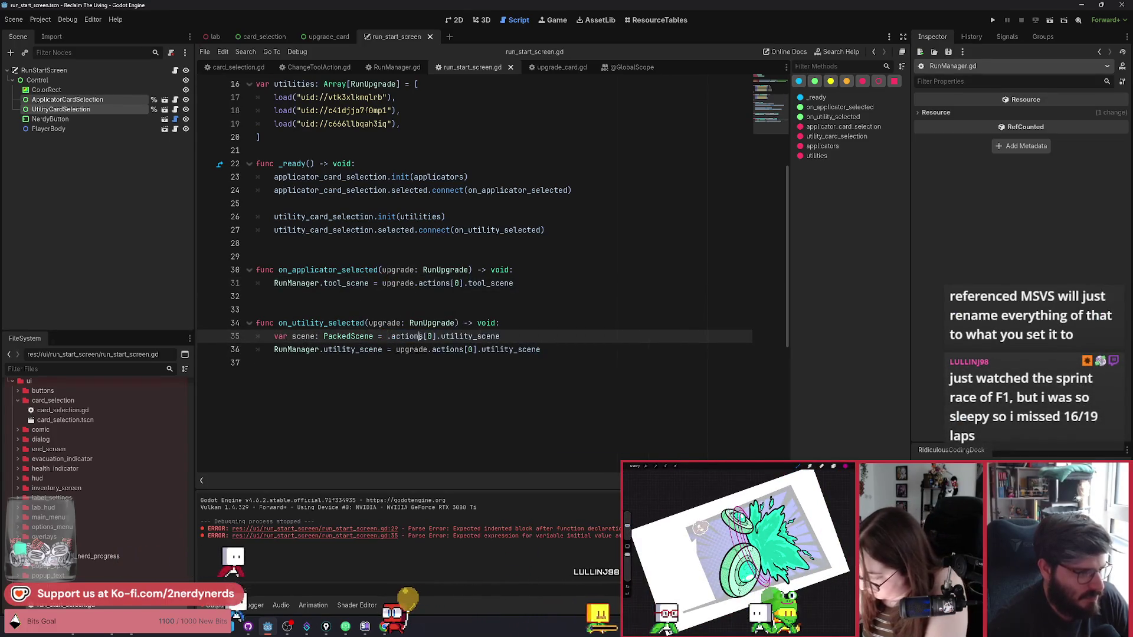
key(ctrl+shift+k)
key(ctrl+s)
click(554, 285)
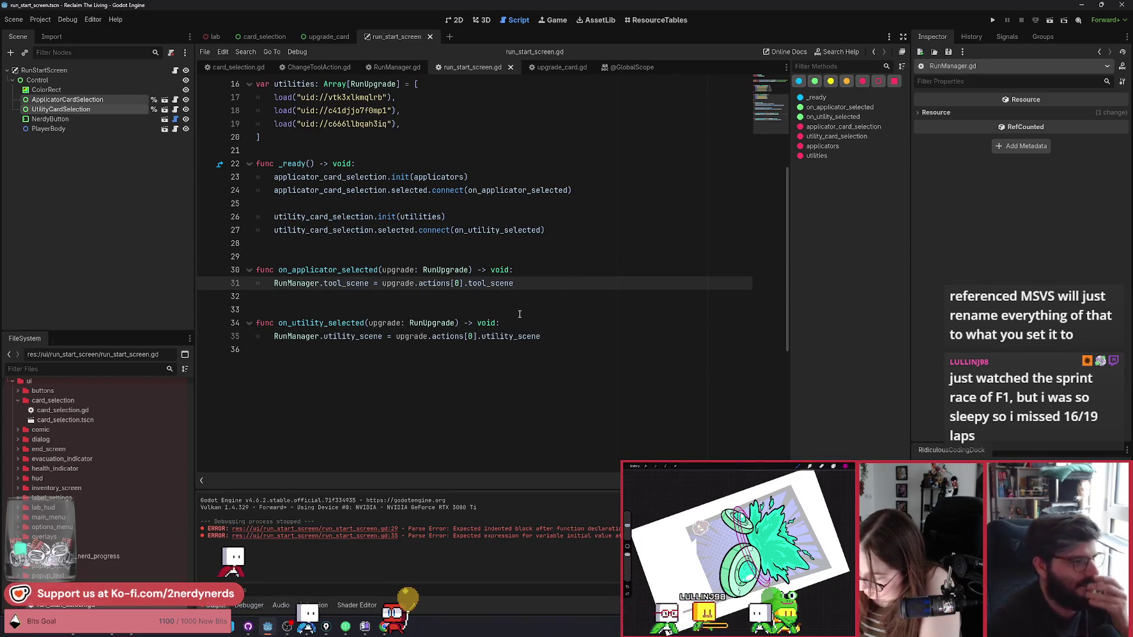
scroll(489, 323, up, 2)
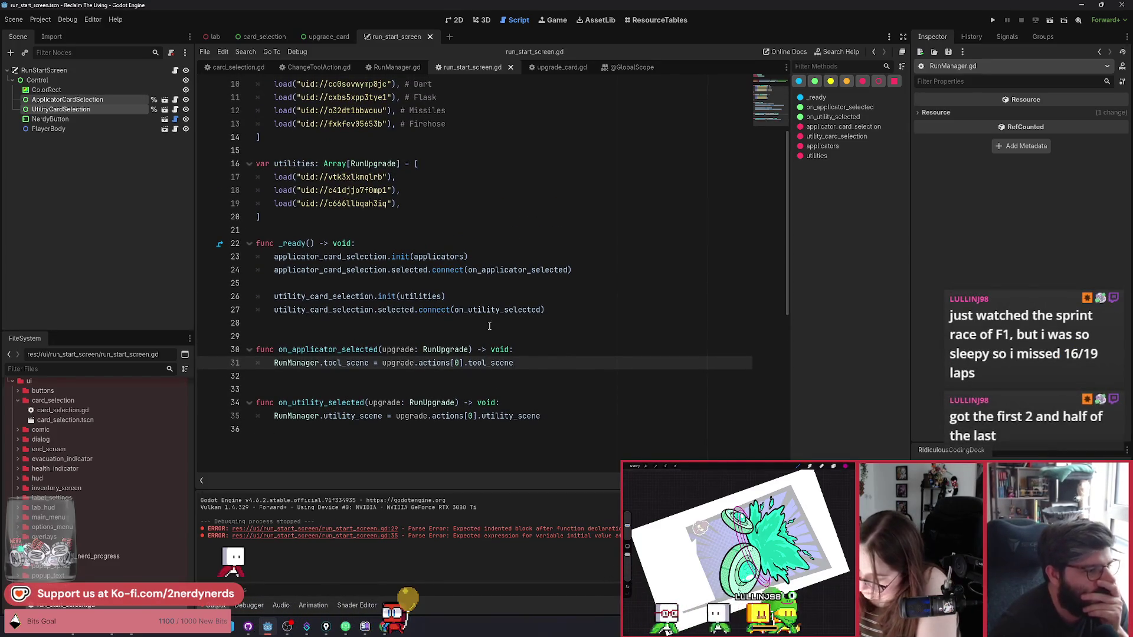
scroll(533, 362, down, 1)
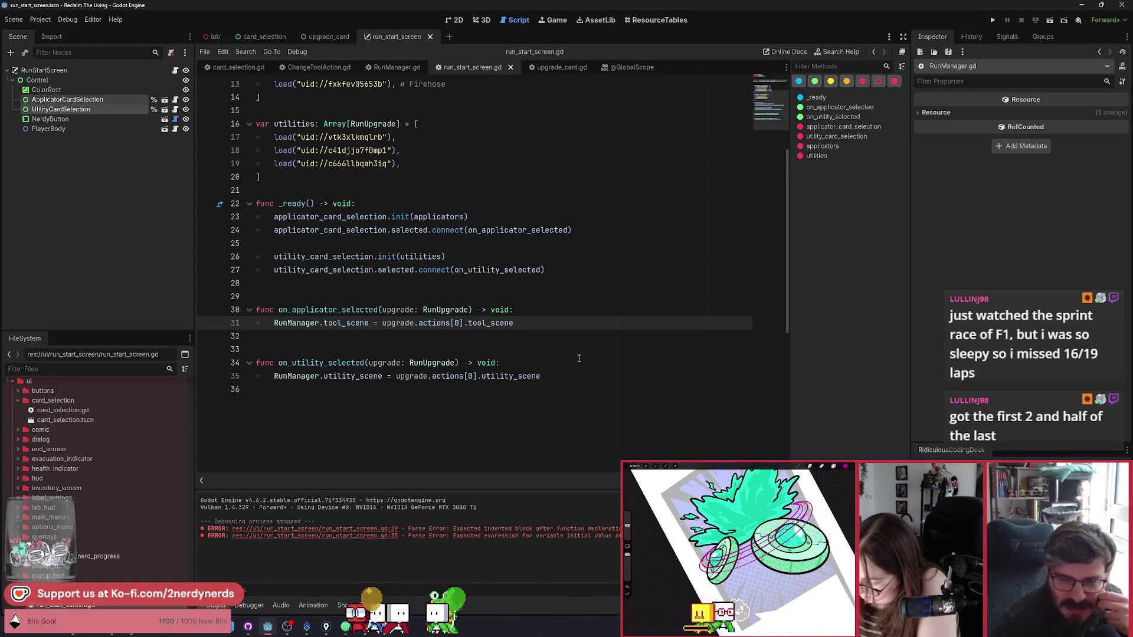
scroll(578, 358, up, 1)
scroll(577, 360, down, 1)
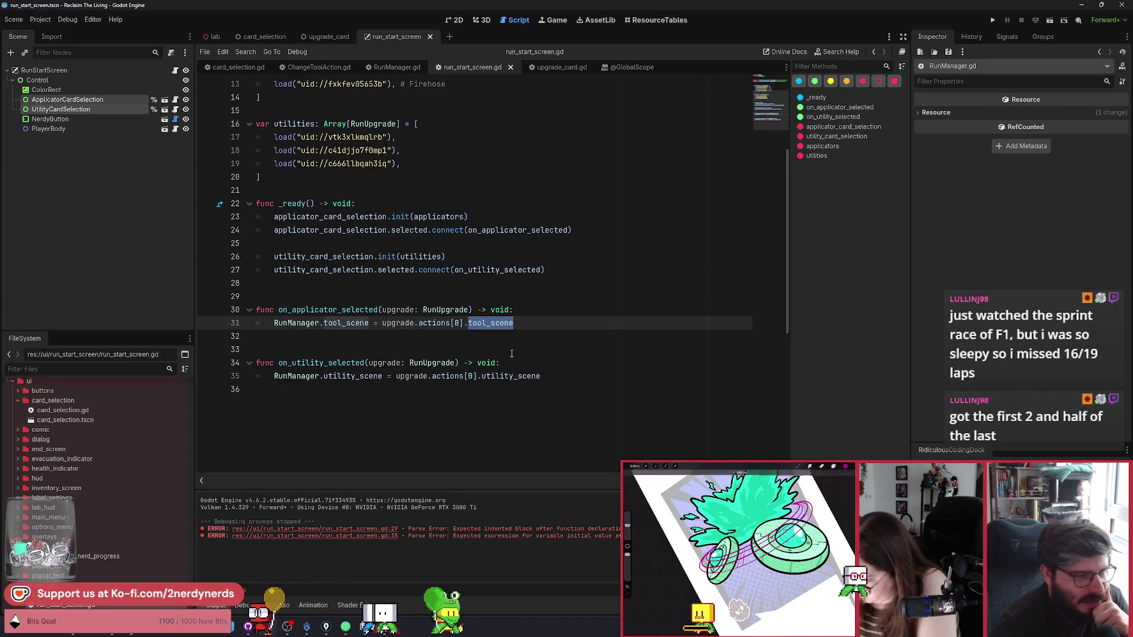
scroll(512, 354, down, 1)
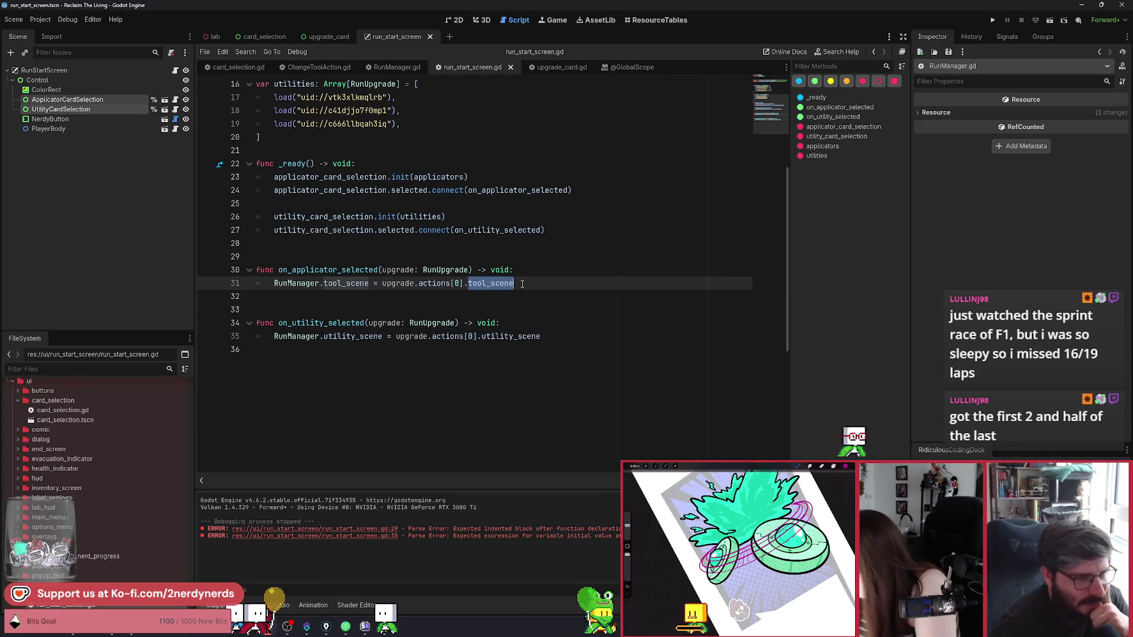
click(541, 286)
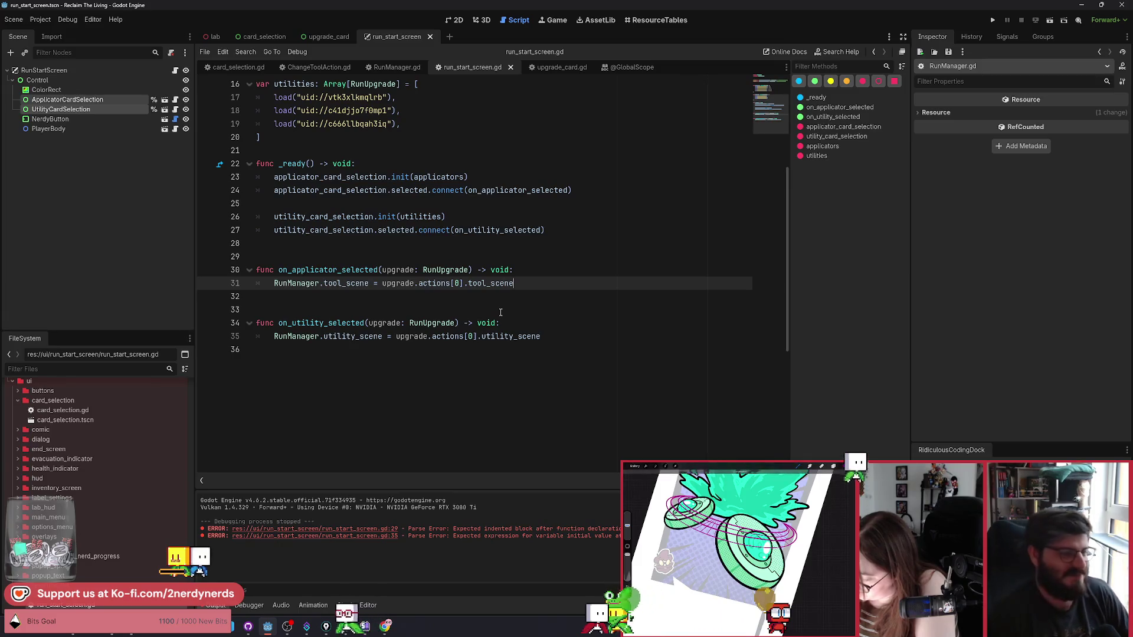
key(Up)
key(Up)
key(Up)
key(Up)
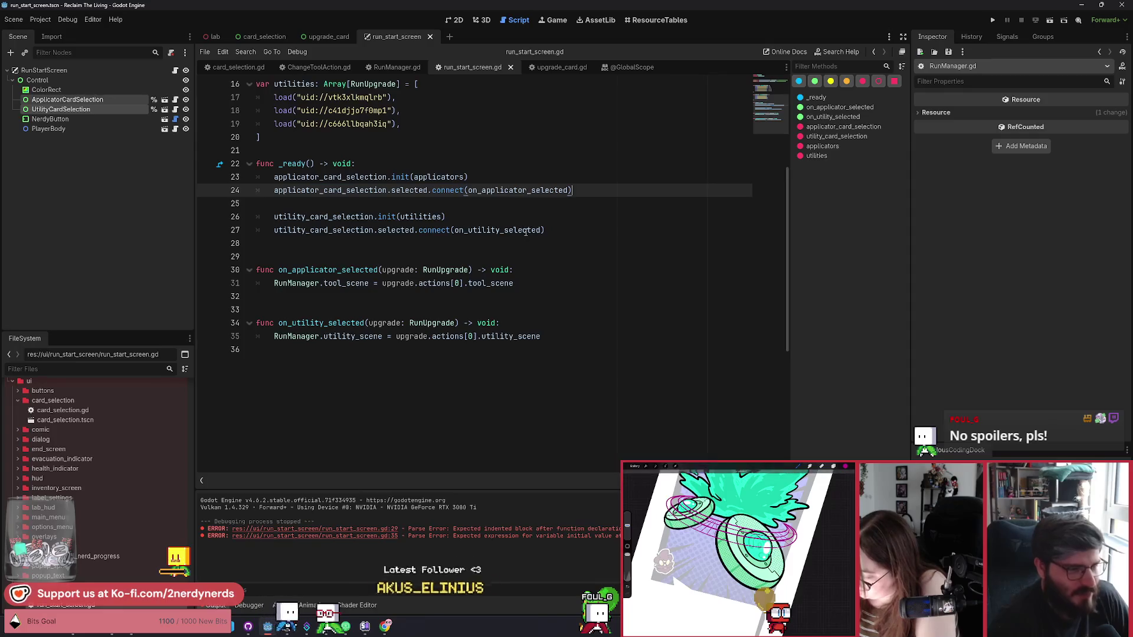
Step: Check the tool_scene assignments in run_start_screen.gd's card selection handlers
click(590, 236)
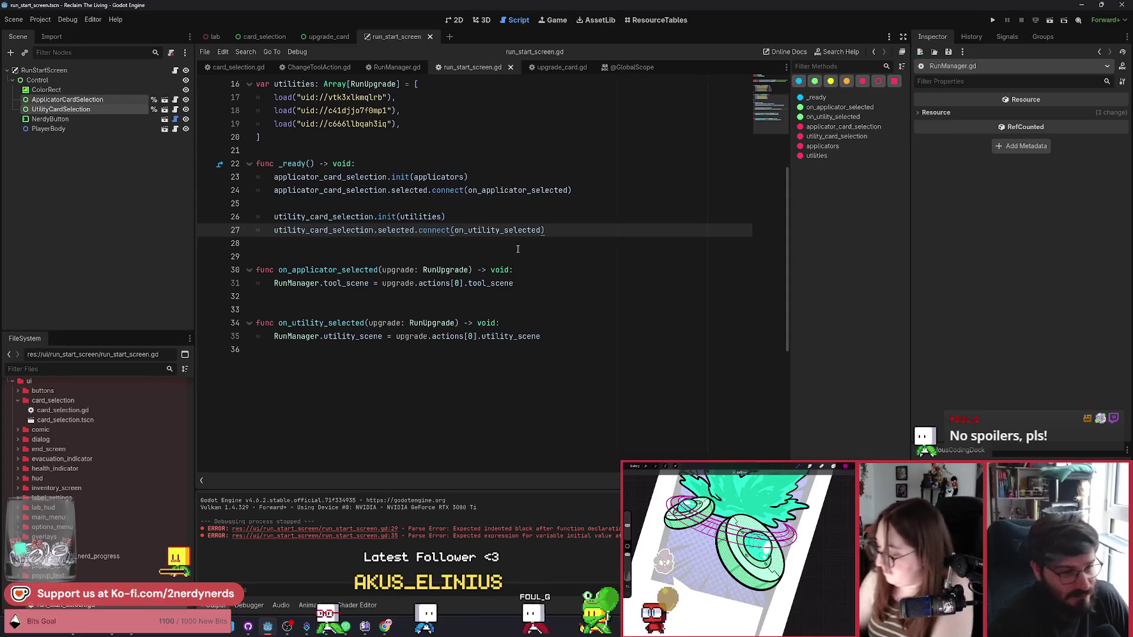
click(533, 270)
click(558, 286)
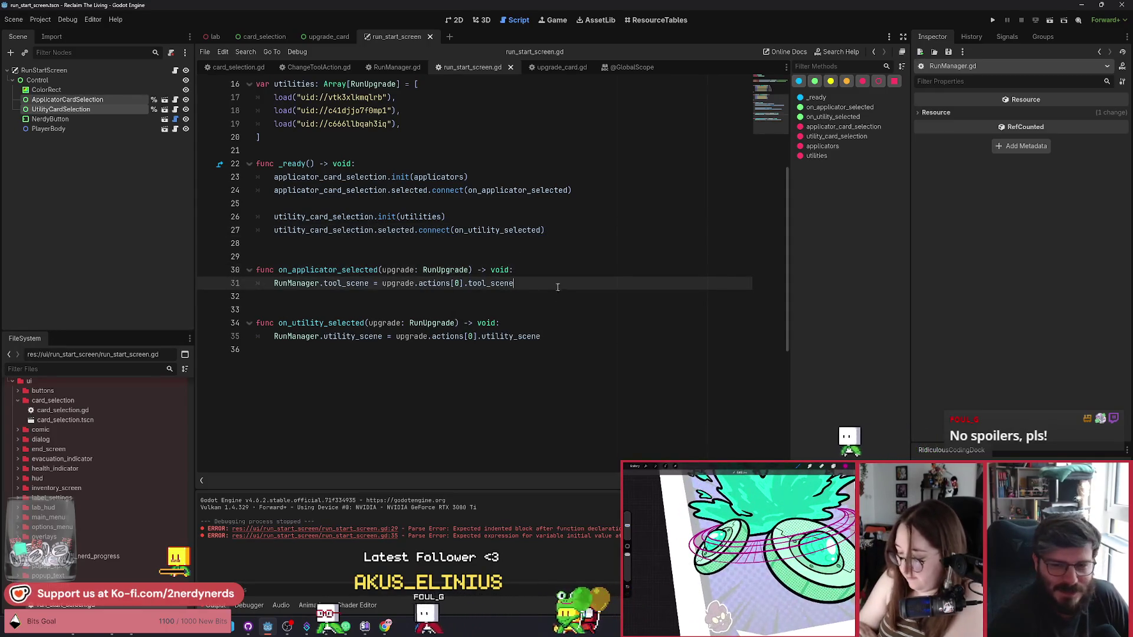
click(534, 292)
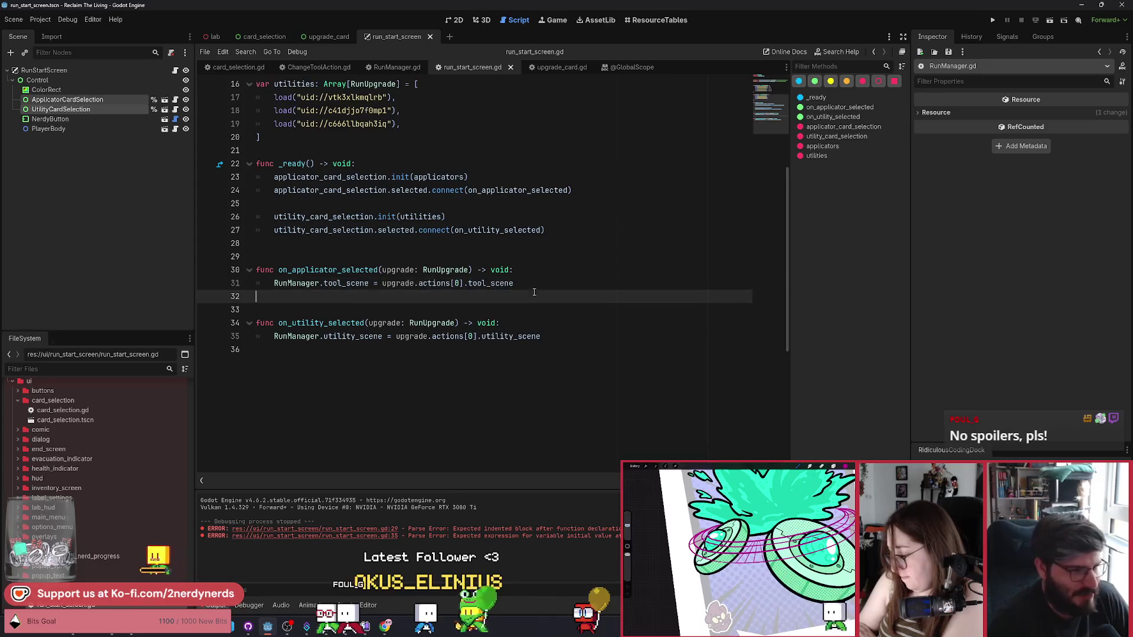
click(534, 270)
click(534, 283)
scroll(373, 317, up, 2)
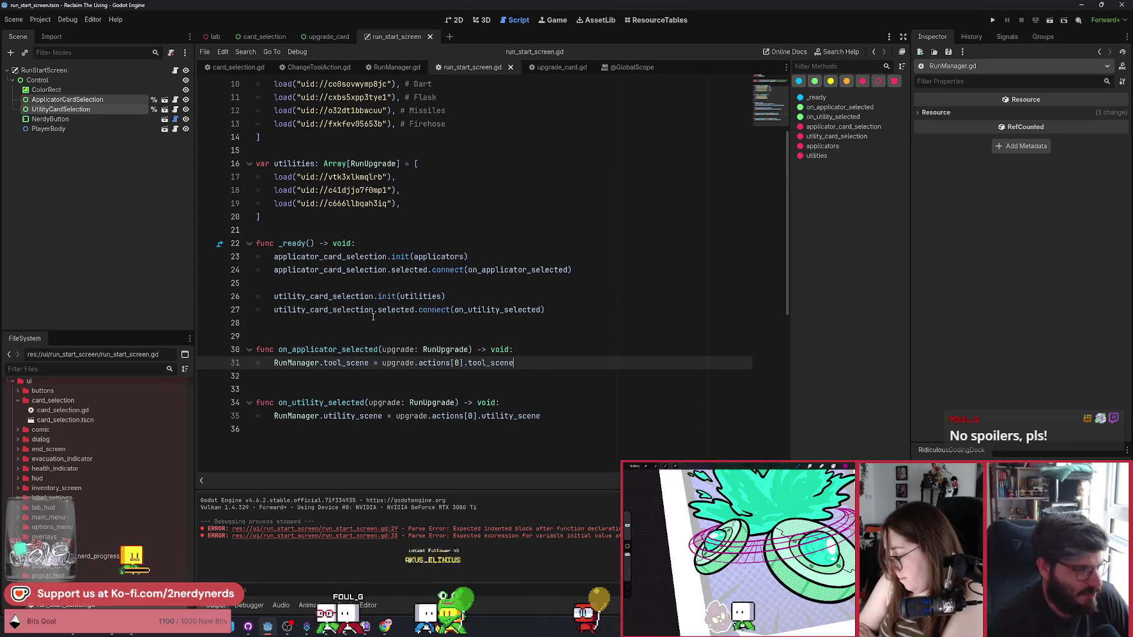
scroll(373, 317, down, 1)
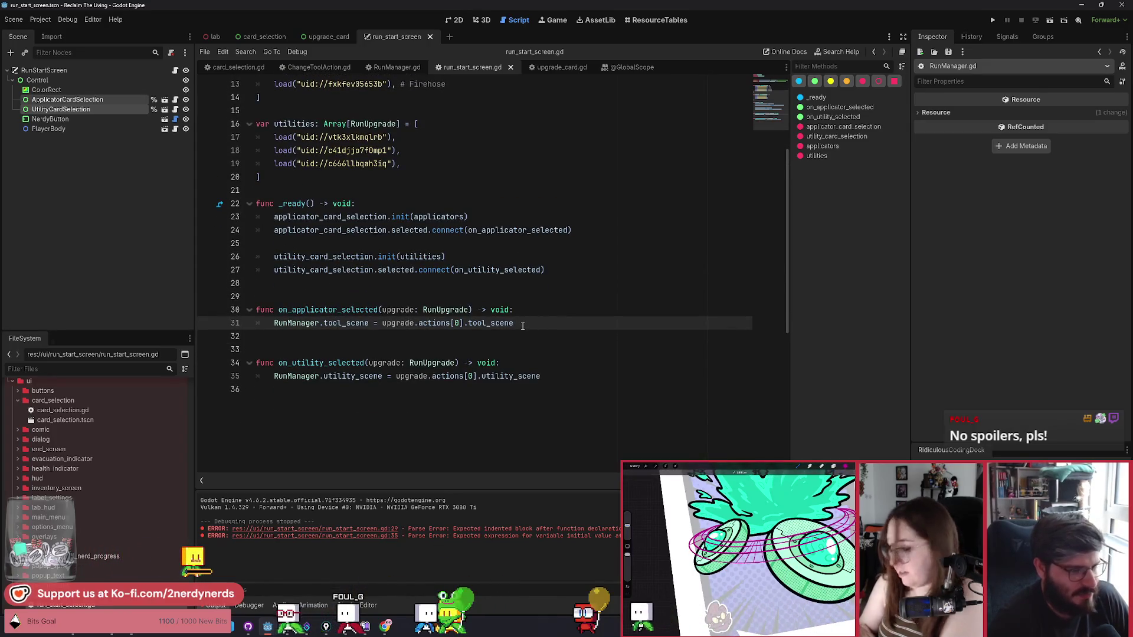
scroll(519, 327, up, 4)
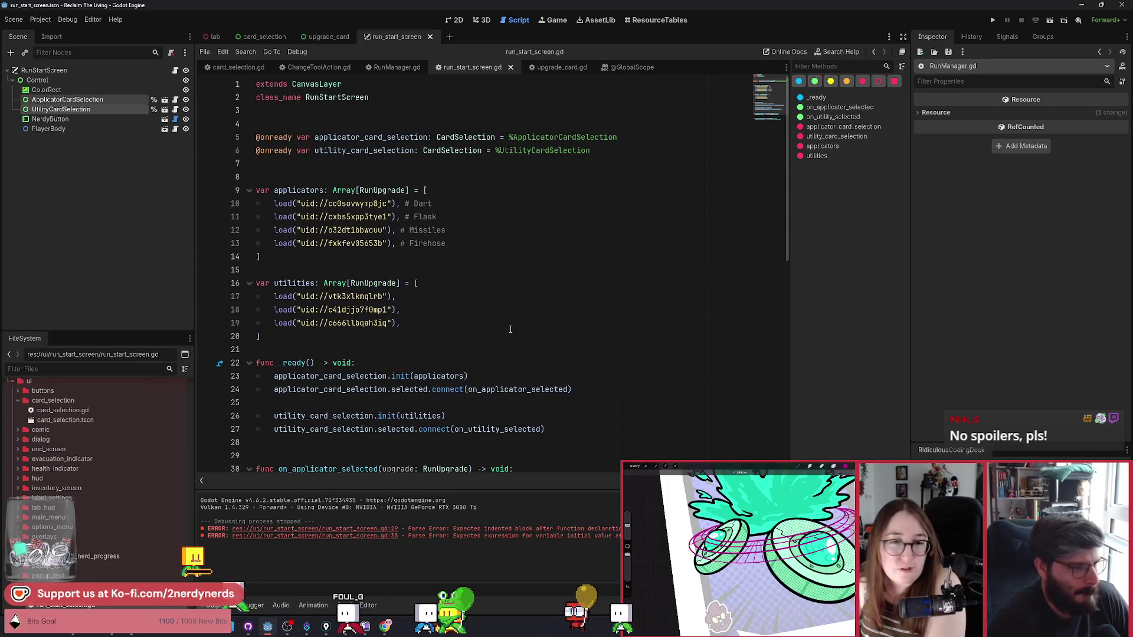
scroll(507, 330, down, 3)
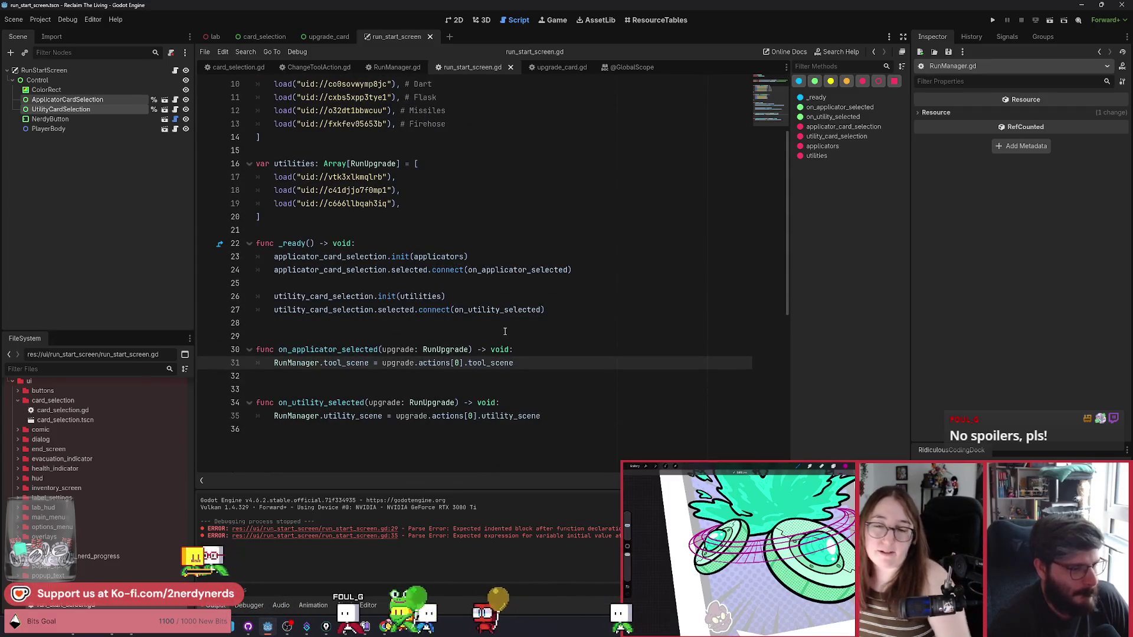
scroll(503, 334, down, 1)
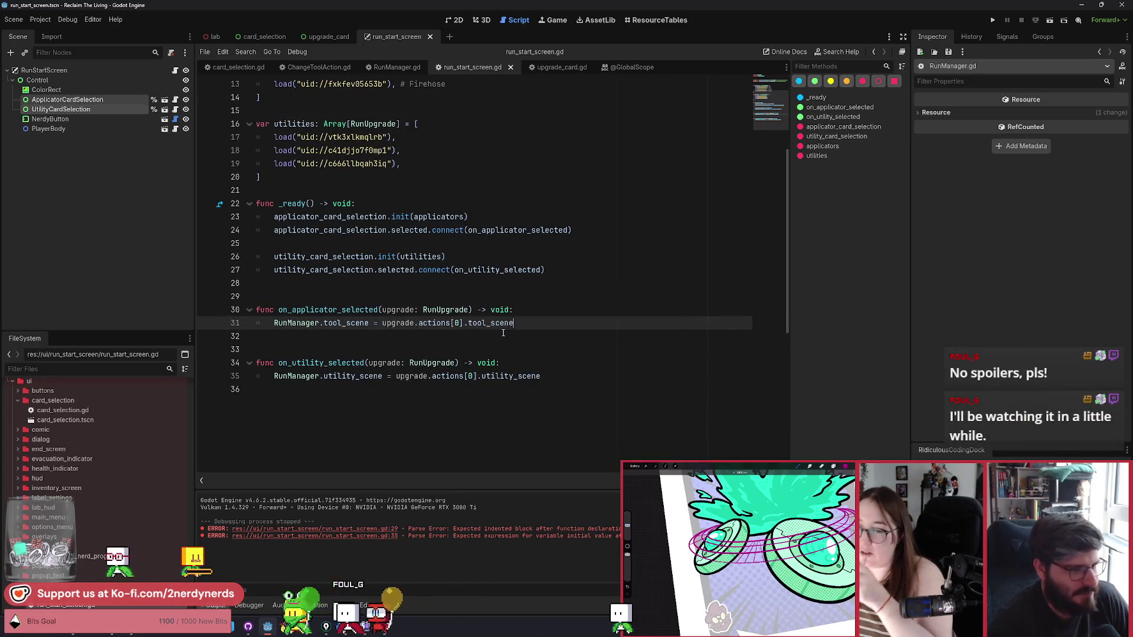
click(529, 311)
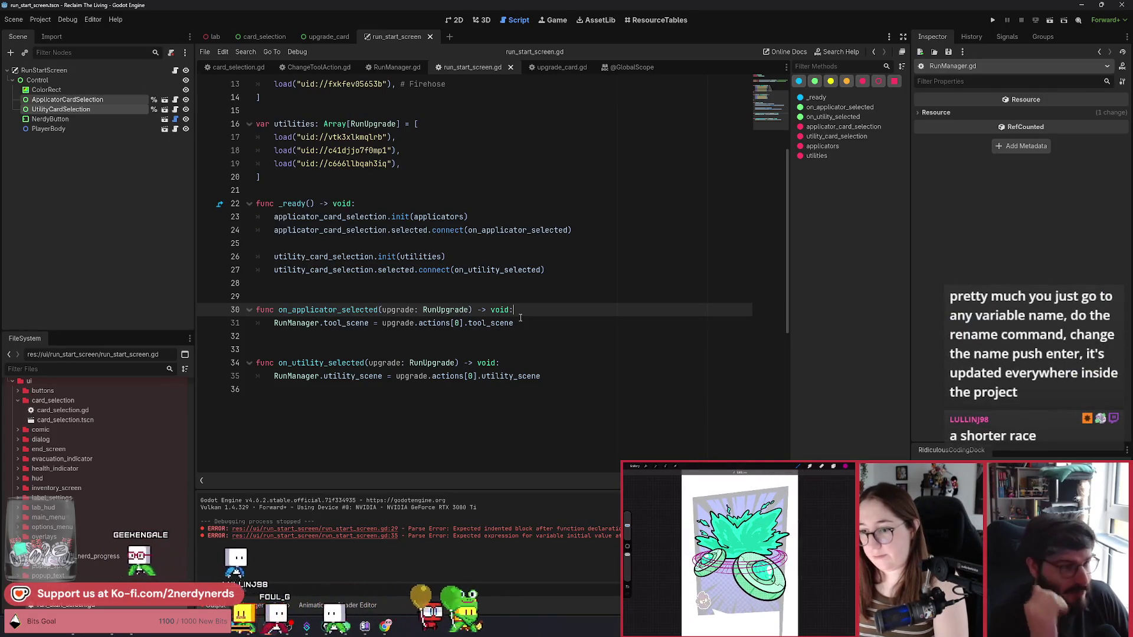
Step: Inspect the _ready function, utilities array, and applicators init call
key(Up)
key(Up)
key(Up)
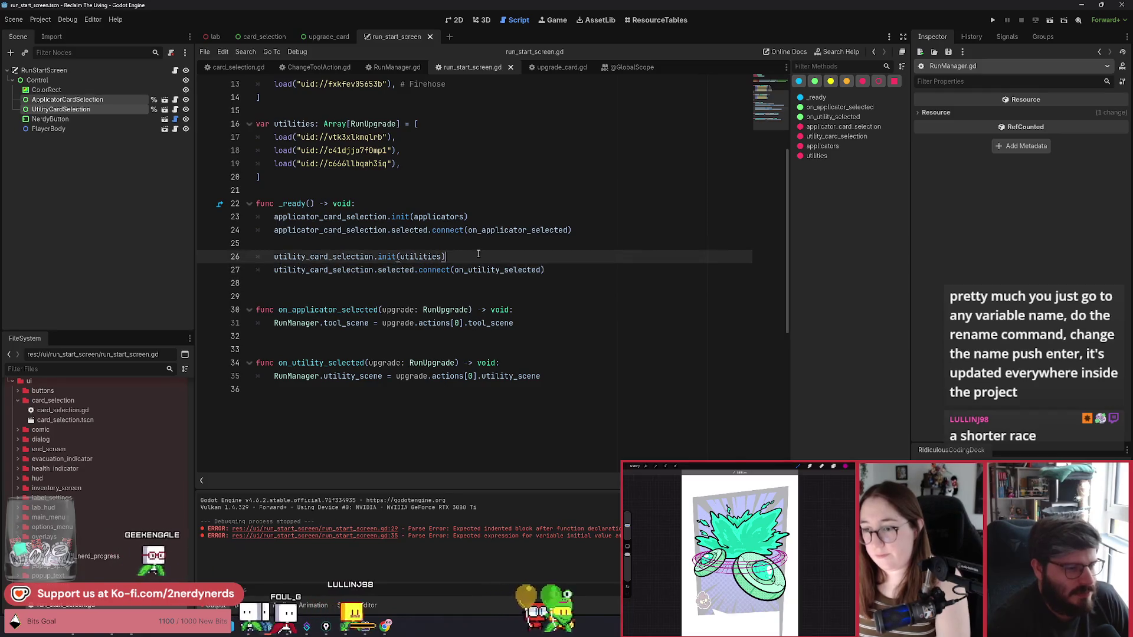
click(549, 269)
click(531, 257)
click(584, 231)
click(521, 217)
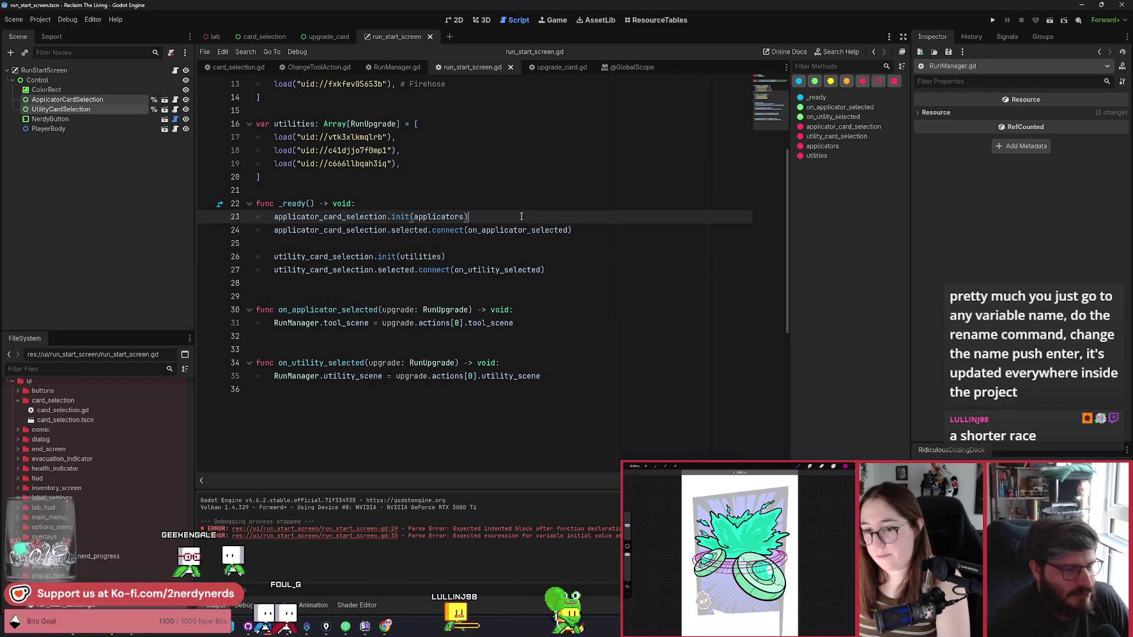
click(409, 206)
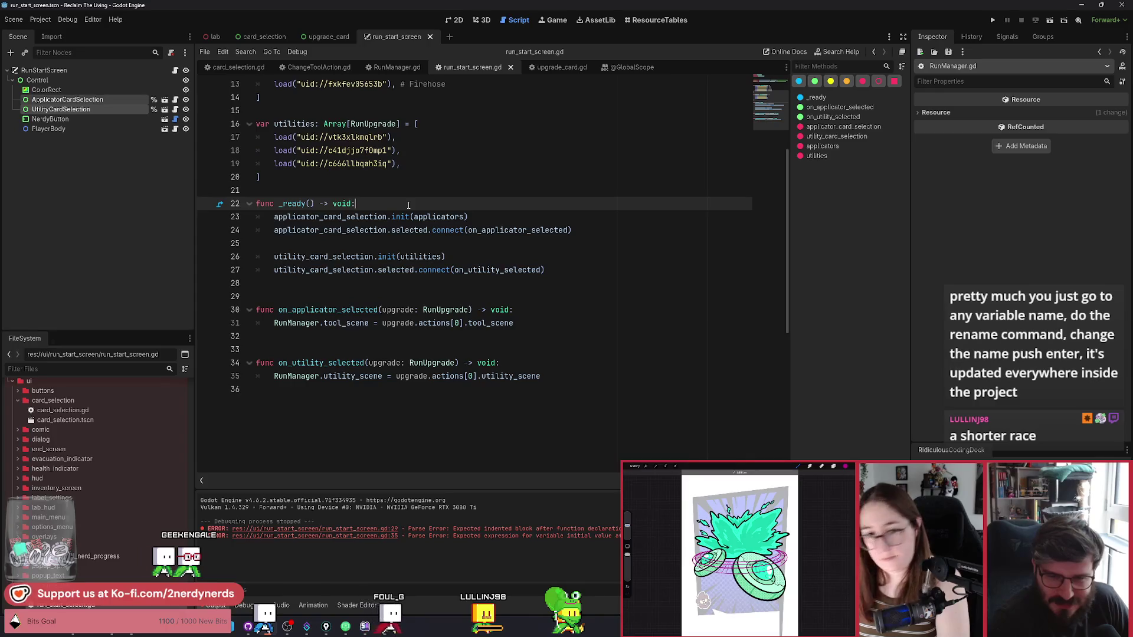
click(413, 167)
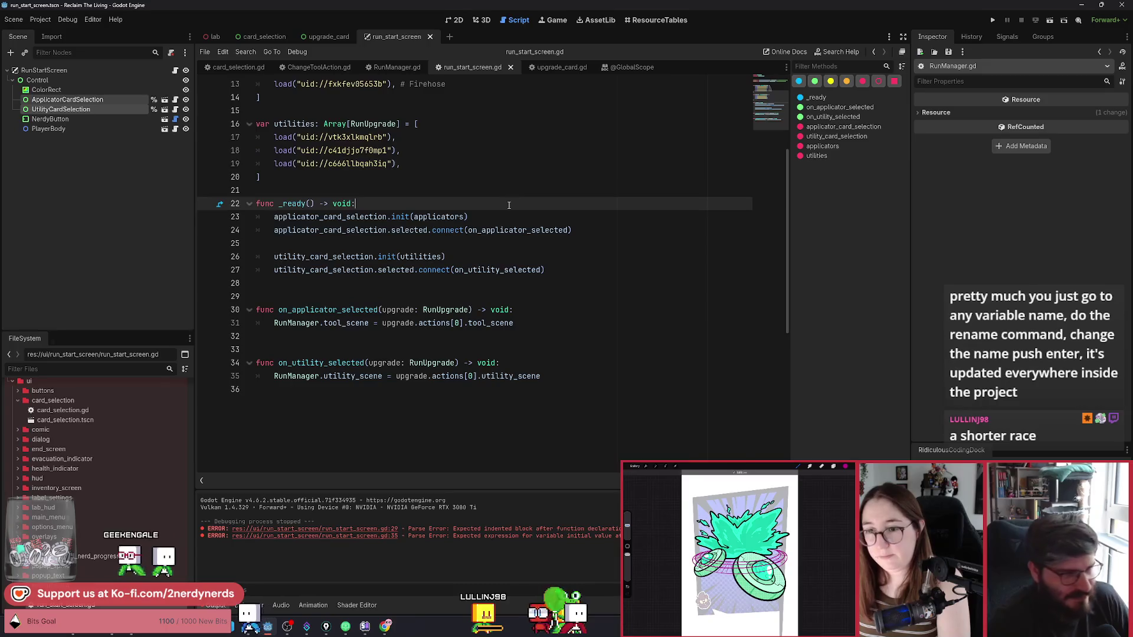
click(460, 204)
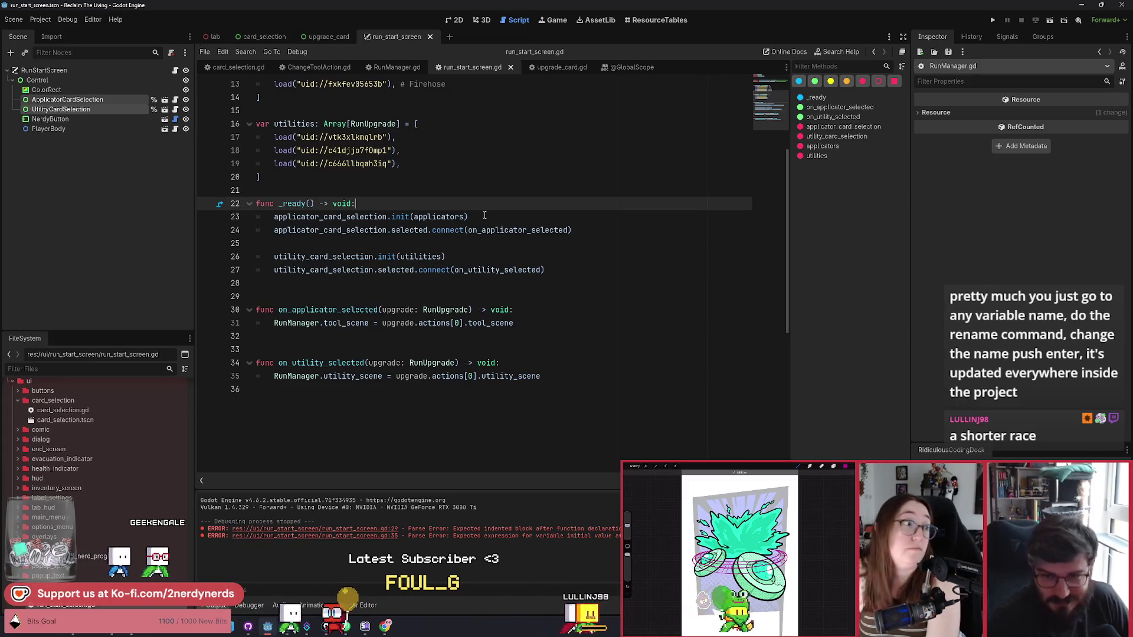
click(469, 217)
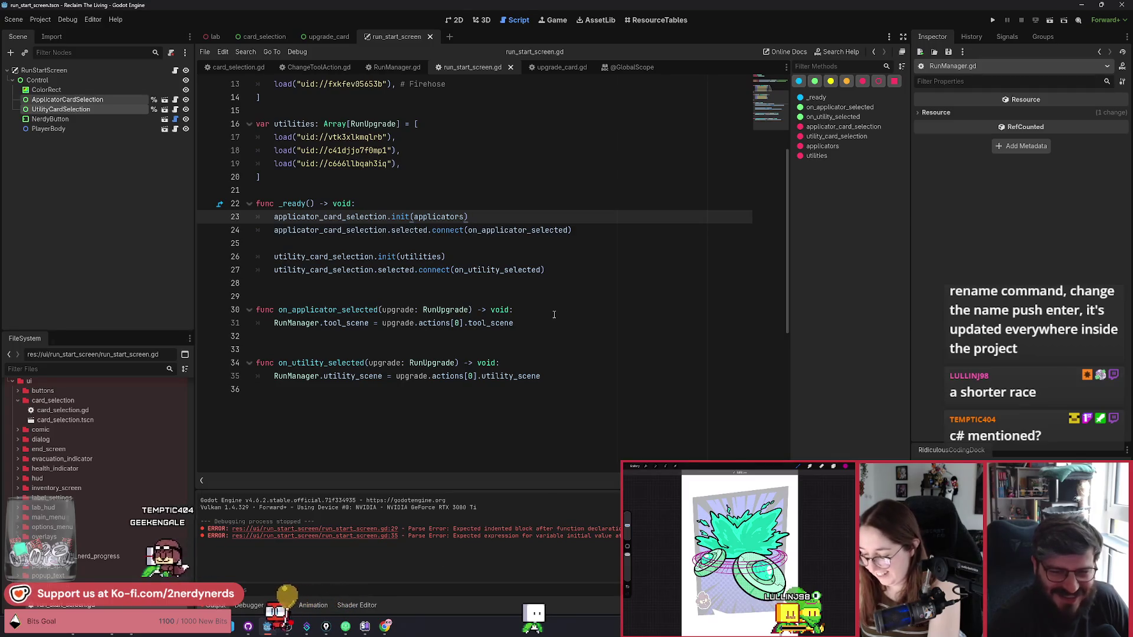
Step: Recheck both card selection handler functions, then switch to the lab scene
click(554, 315)
click(528, 324)
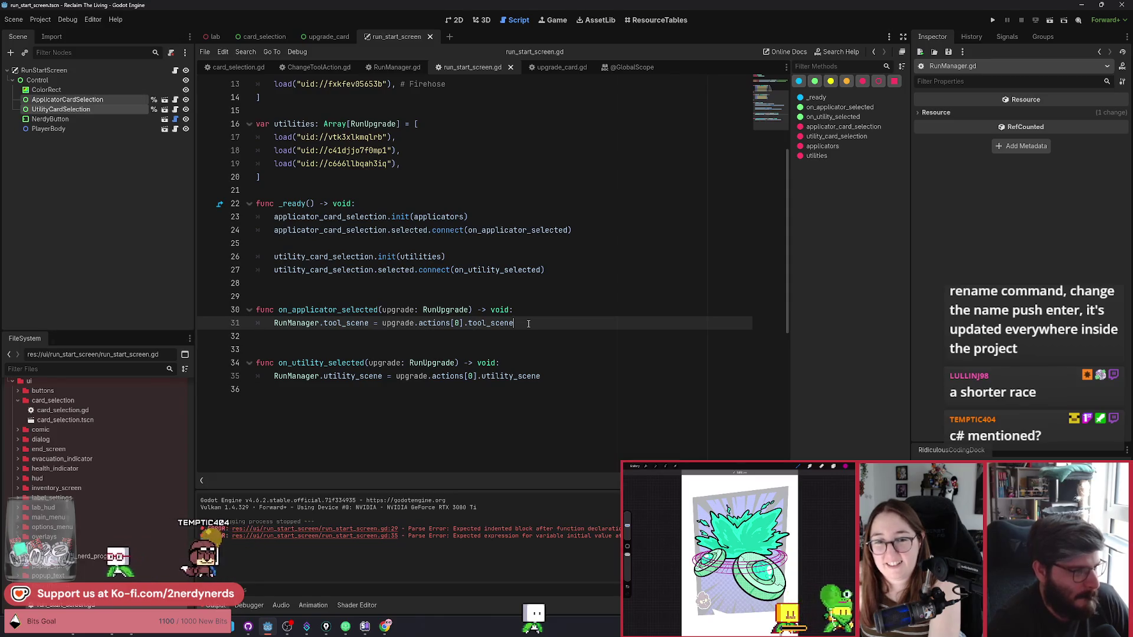
scroll(528, 323, up, 3)
scroll(528, 324, down, 2)
scroll(528, 324, down, 1)
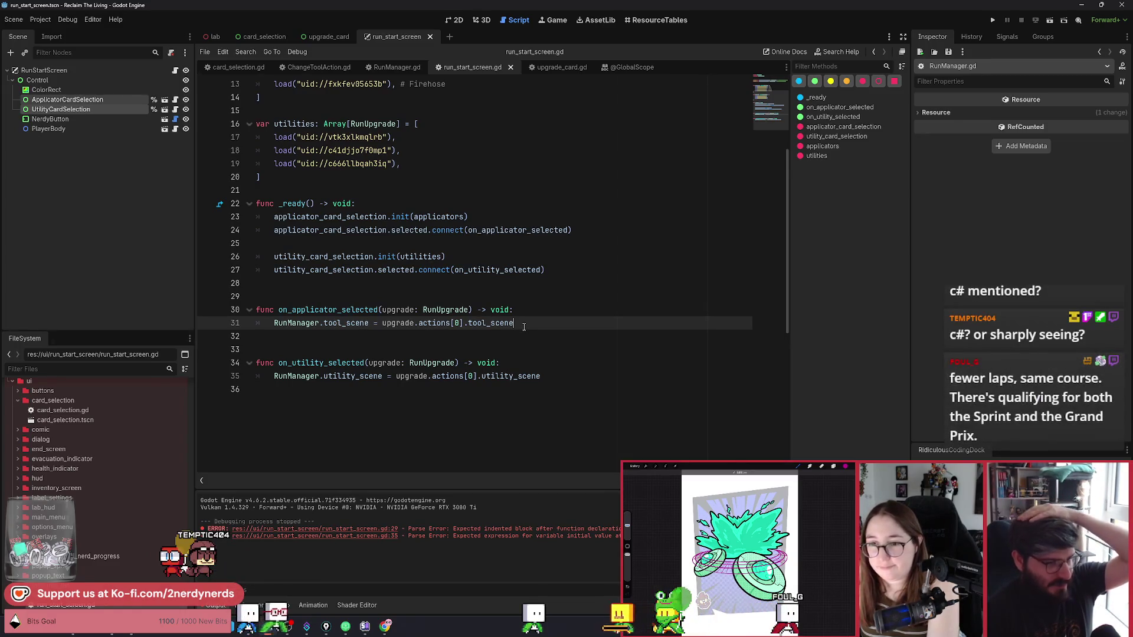
scroll(522, 328, up, 1)
drag(566, 419, 260, 349)
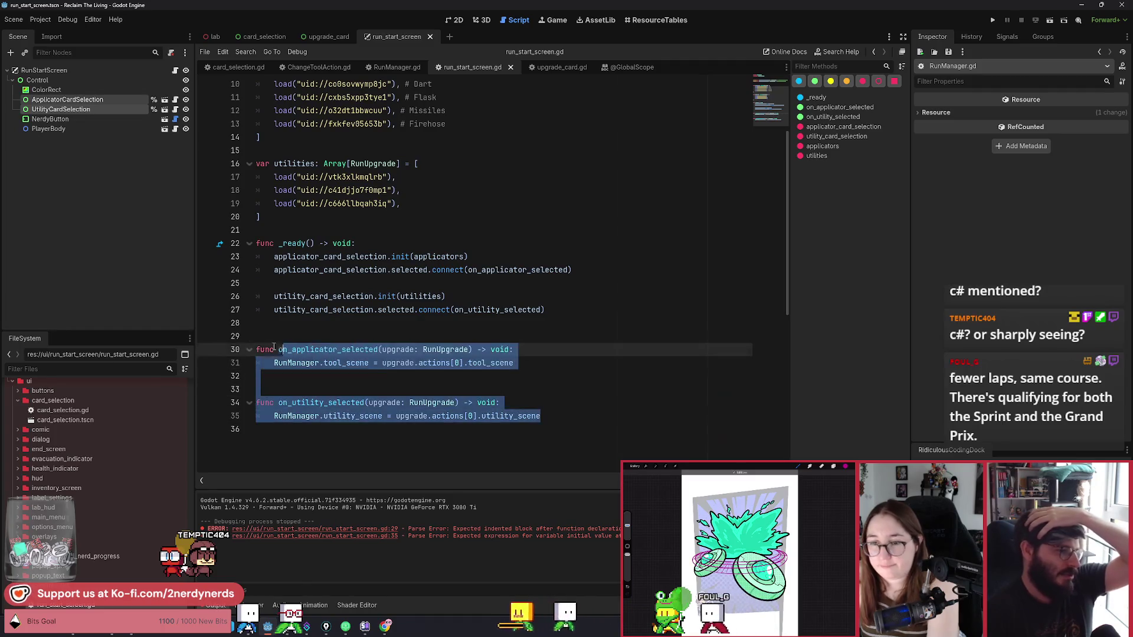
click(318, 327)
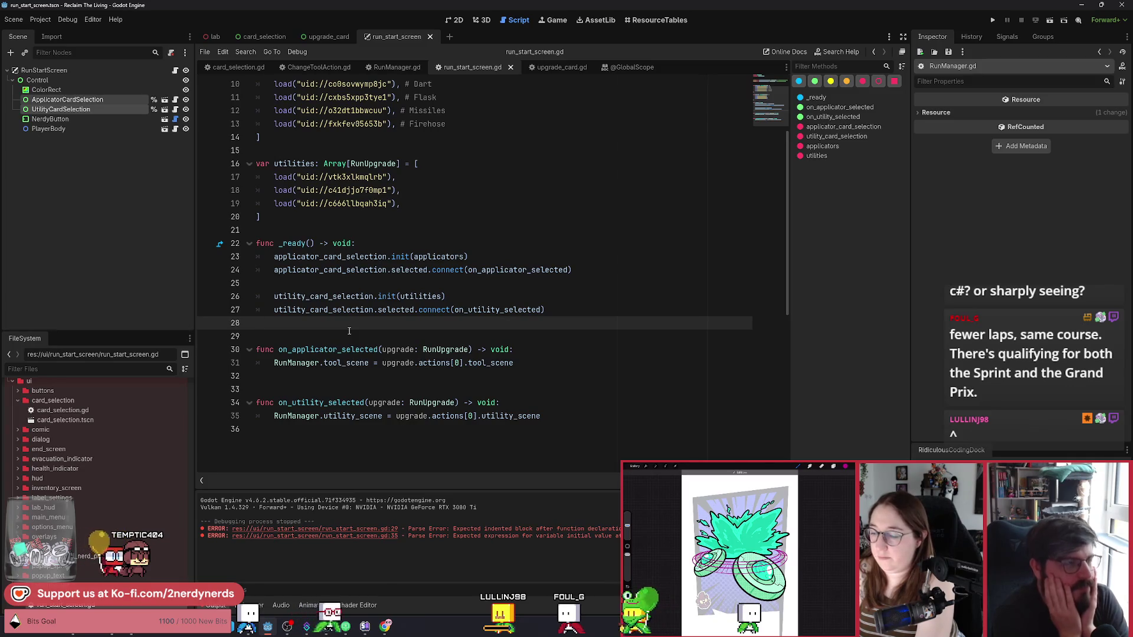
click(216, 36)
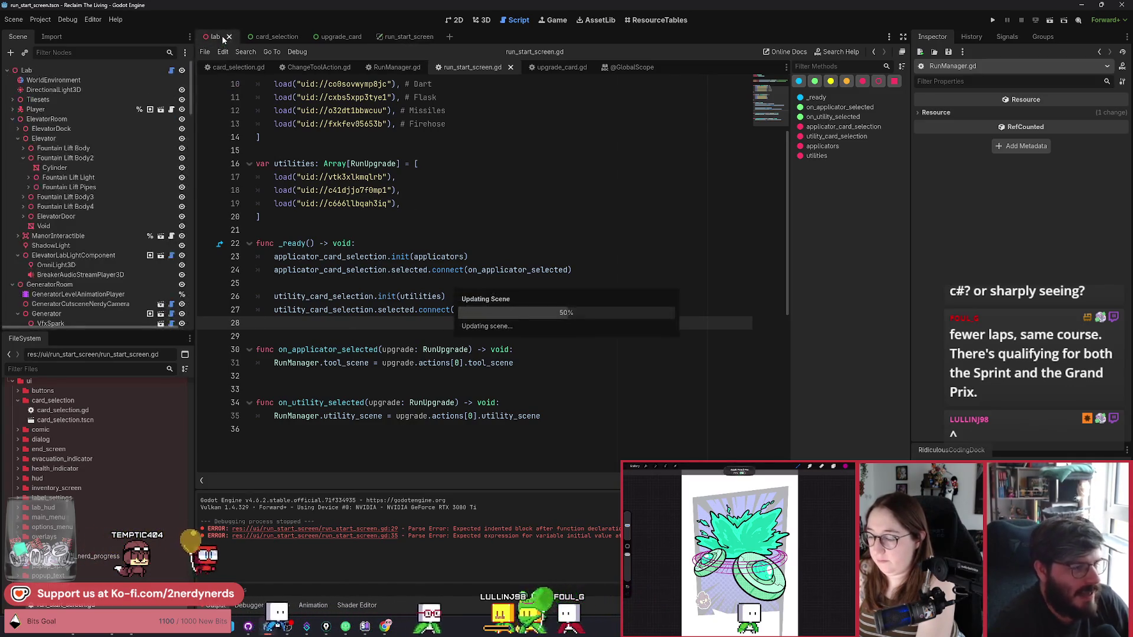
Step: View the lab in 3D, then return to the run_start_screen layout and recentre it with nothing selected
click(481, 20)
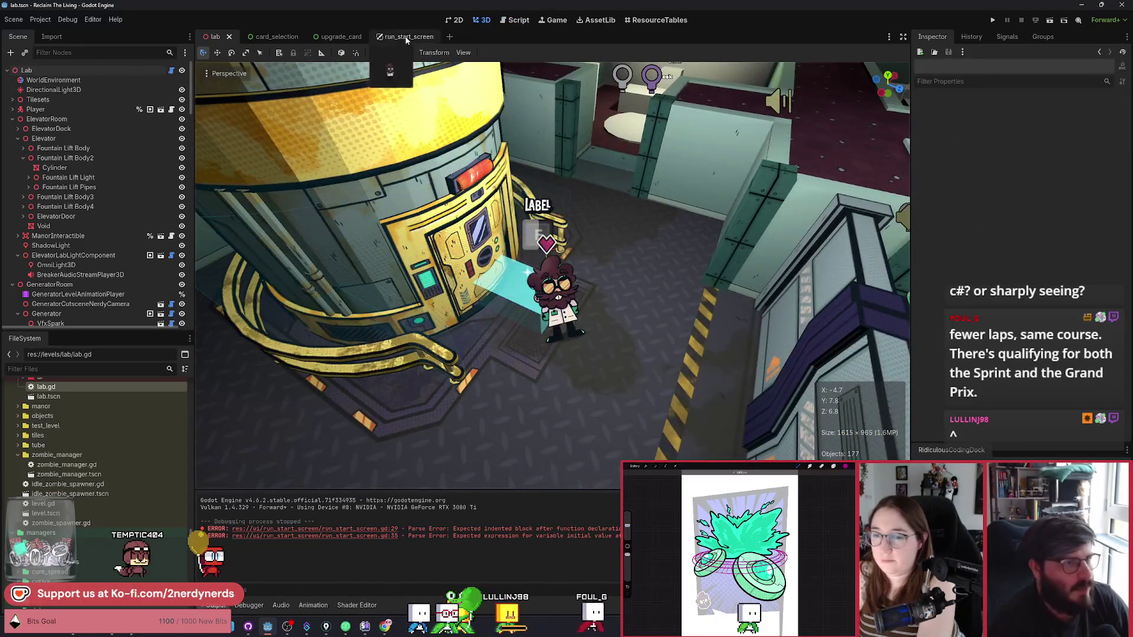
click(407, 37)
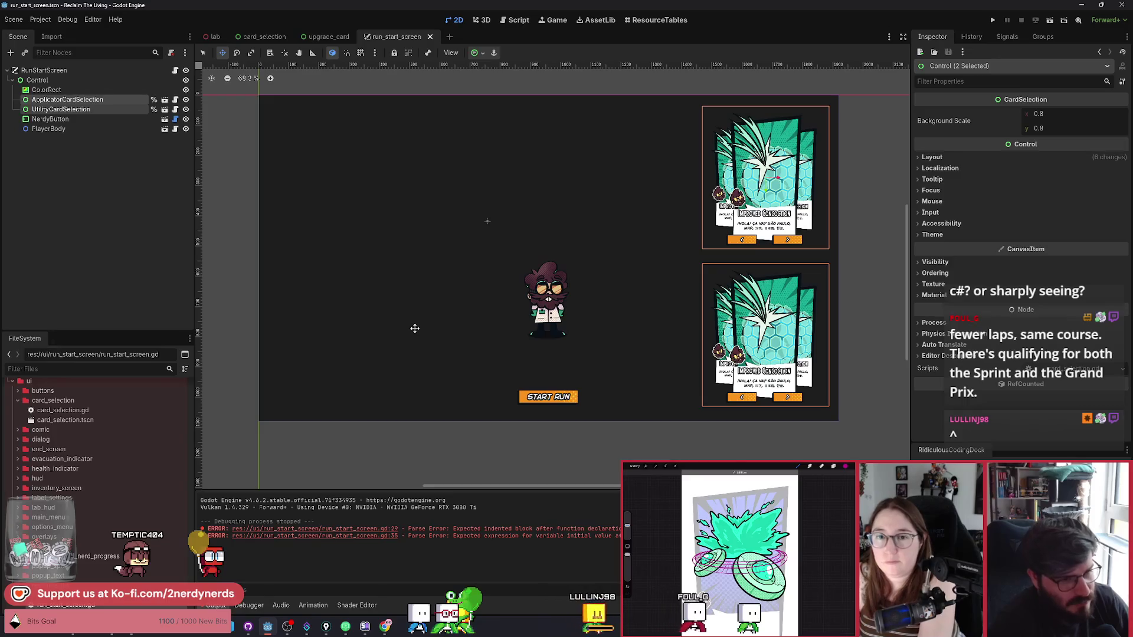
drag(415, 329, 382, 342)
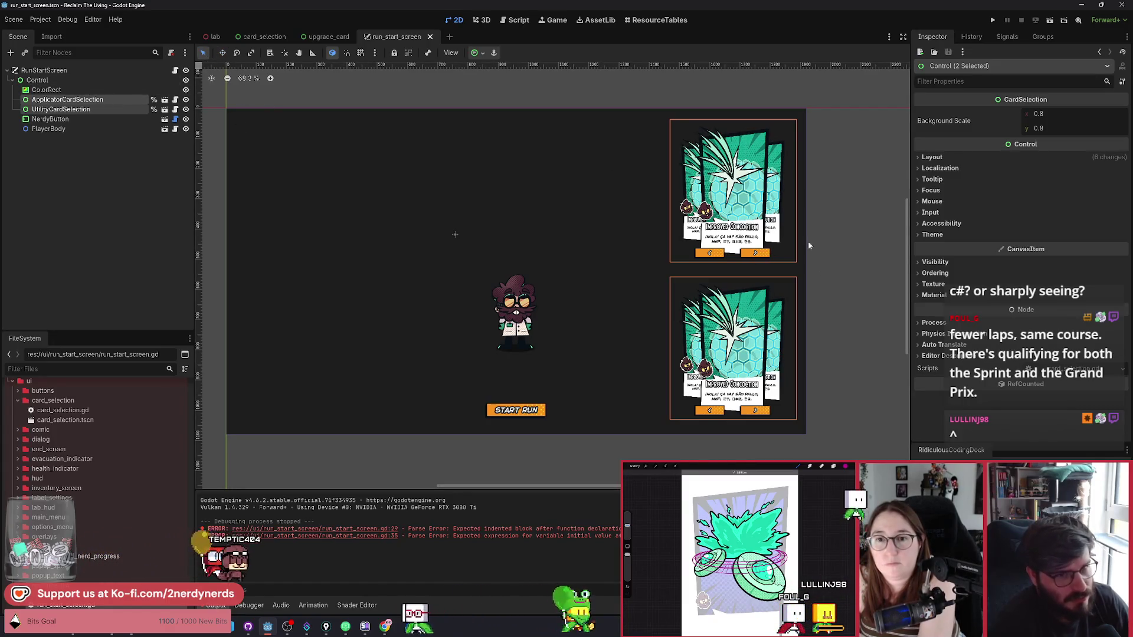
key(q)
key(Escape)
drag(455, 235, 477, 238)
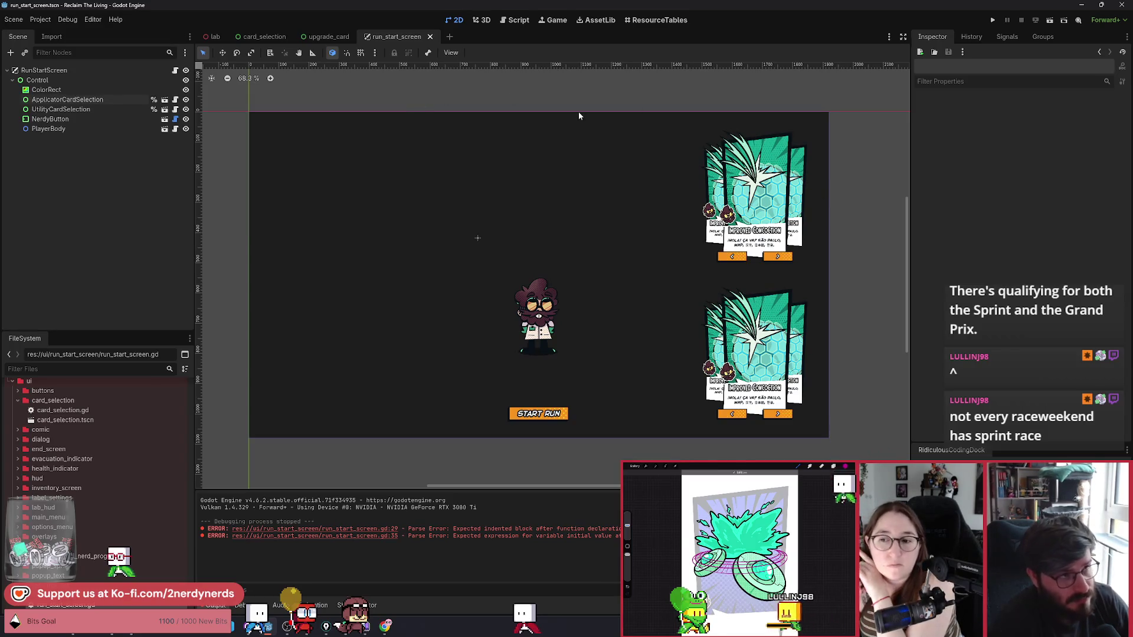
key(ctrl+shift+o)
Step: Open player.tscn and inspect the tool and utility variables in player.gd
text(player)
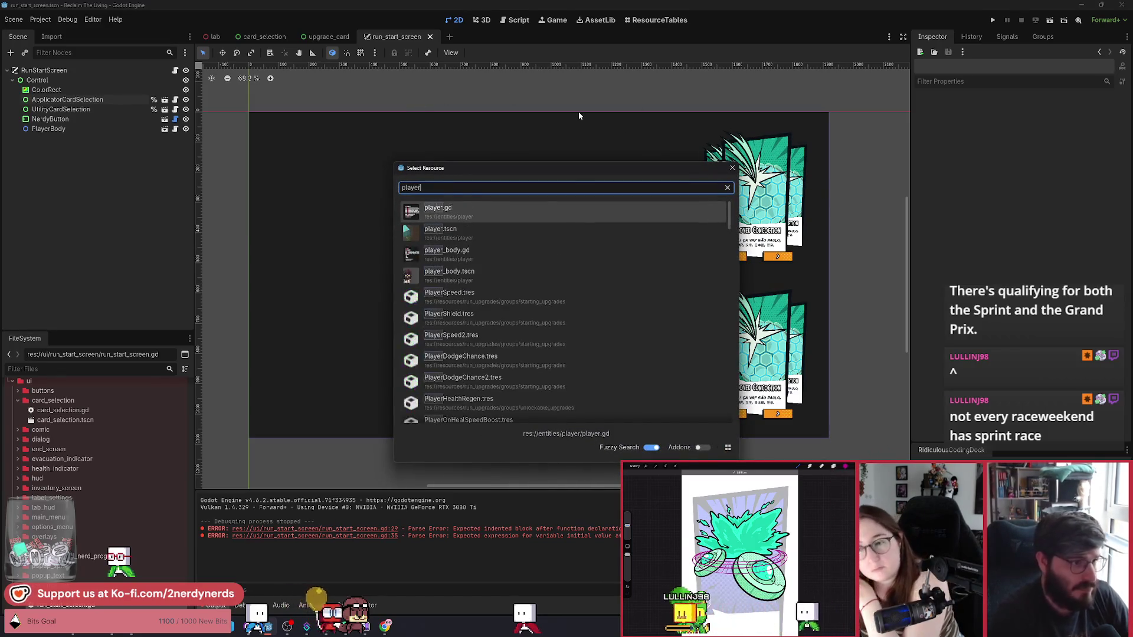
key(Return)
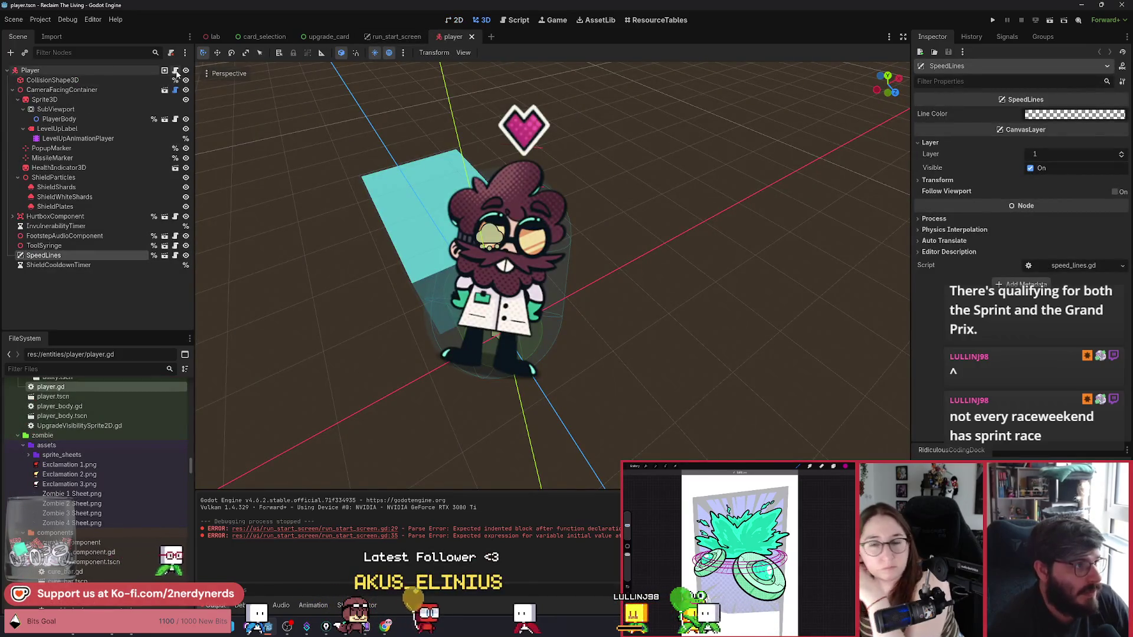
click(164, 70)
scroll(417, 270, down, 2)
double_click(323, 217)
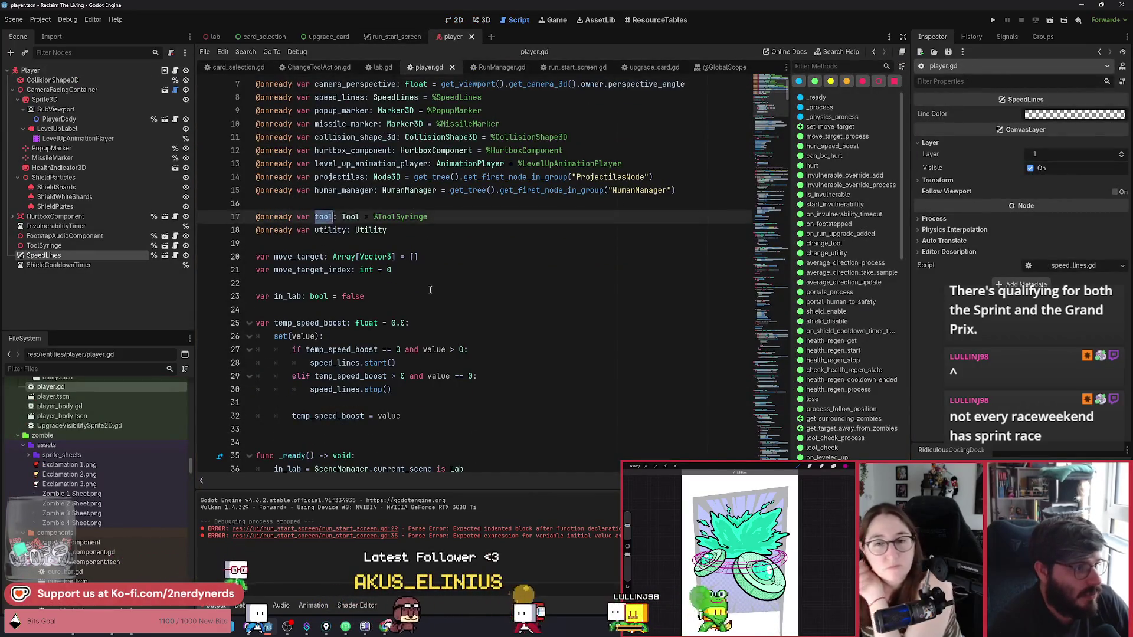
double_click(330, 230)
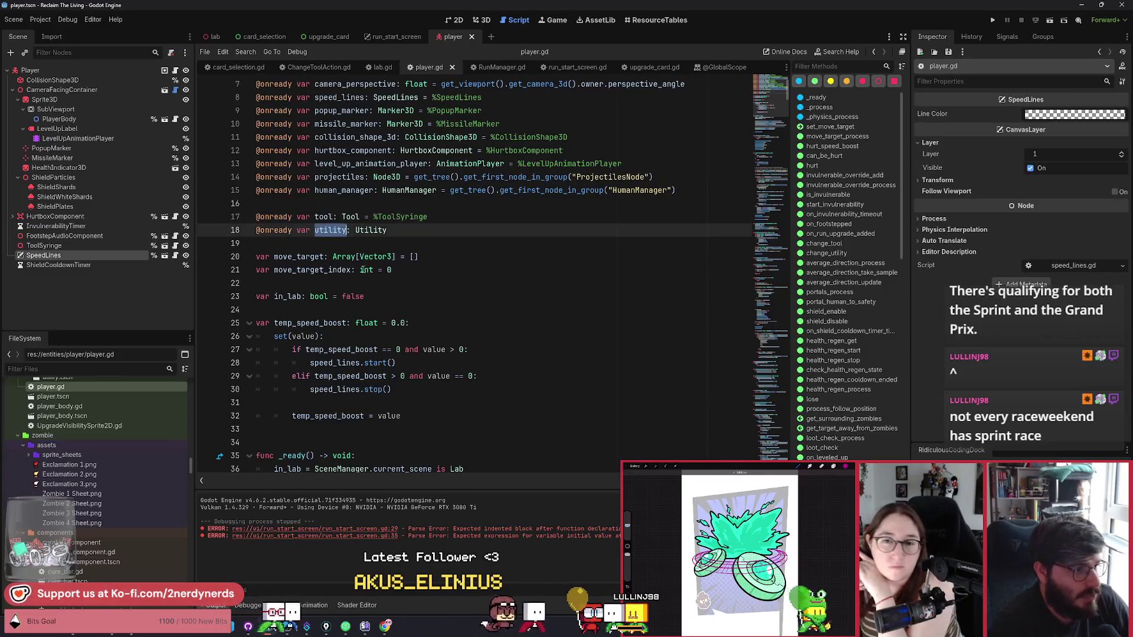
Step: Read through player.gd's _ready function (lines 35–47), then return to run_start_screen
scroll(372, 283, down, 7)
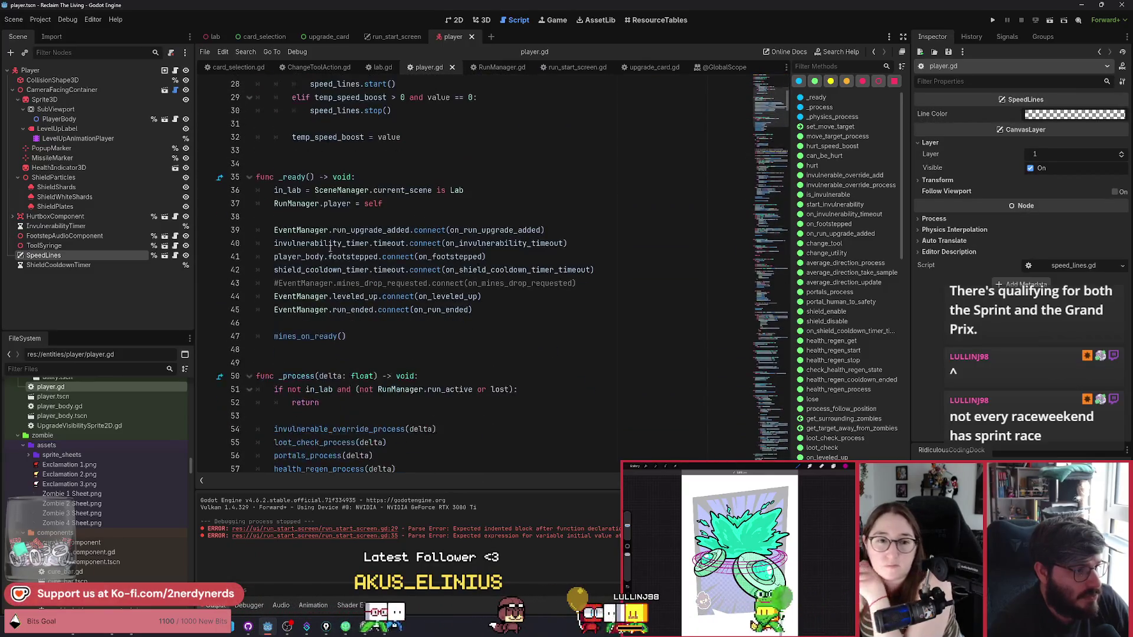
click(375, 337)
mouse_move(375, 337)
mouse_down()
mouse_move(289, 177)
mouse_move(279, 177)
mouse_up()
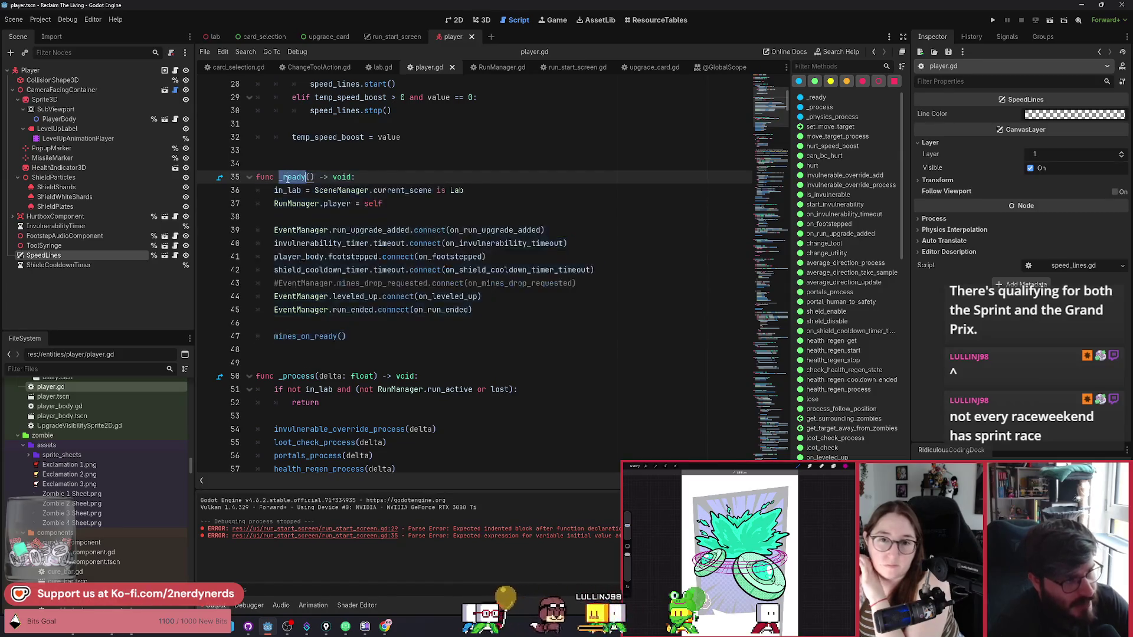
key(Left)
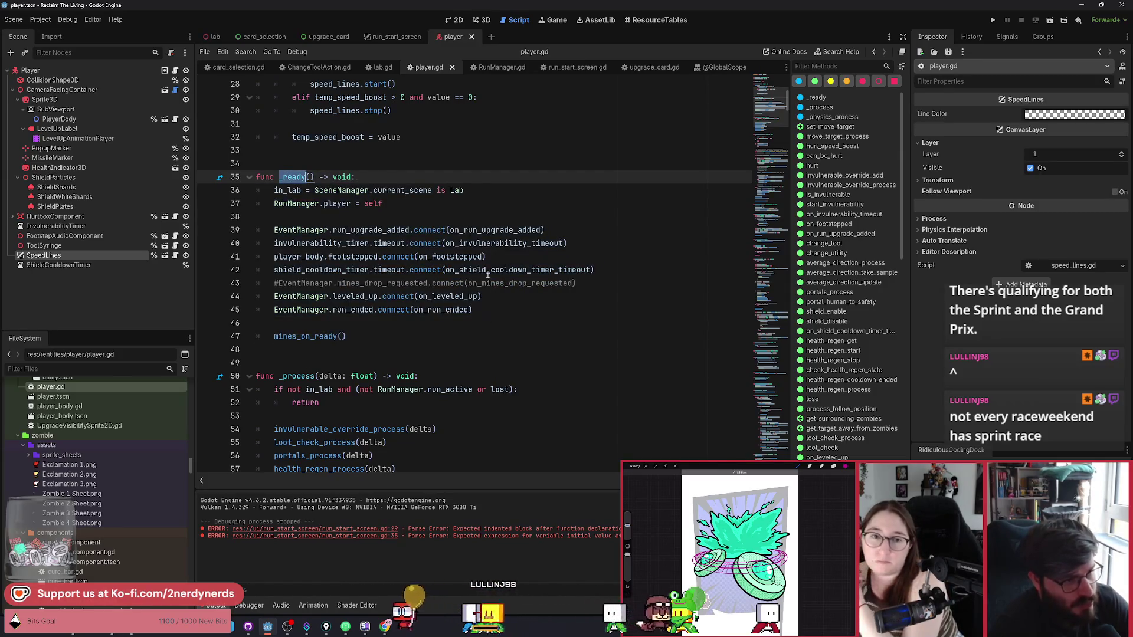
click(532, 320)
click(429, 336)
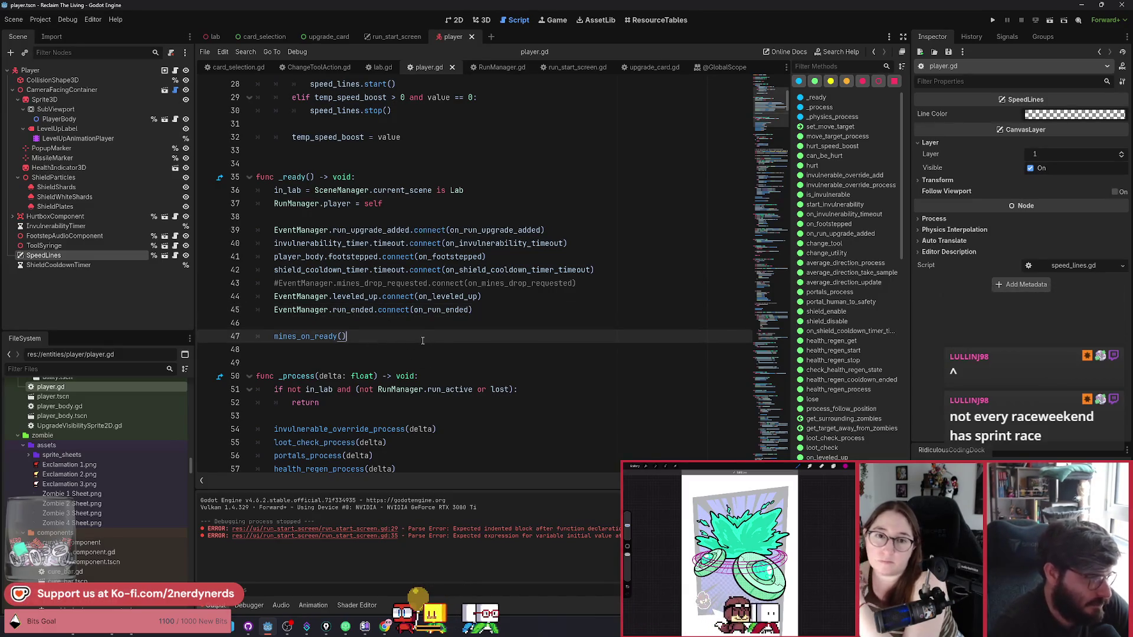
scroll(423, 340, up, 1)
scroll(417, 333, up, 2)
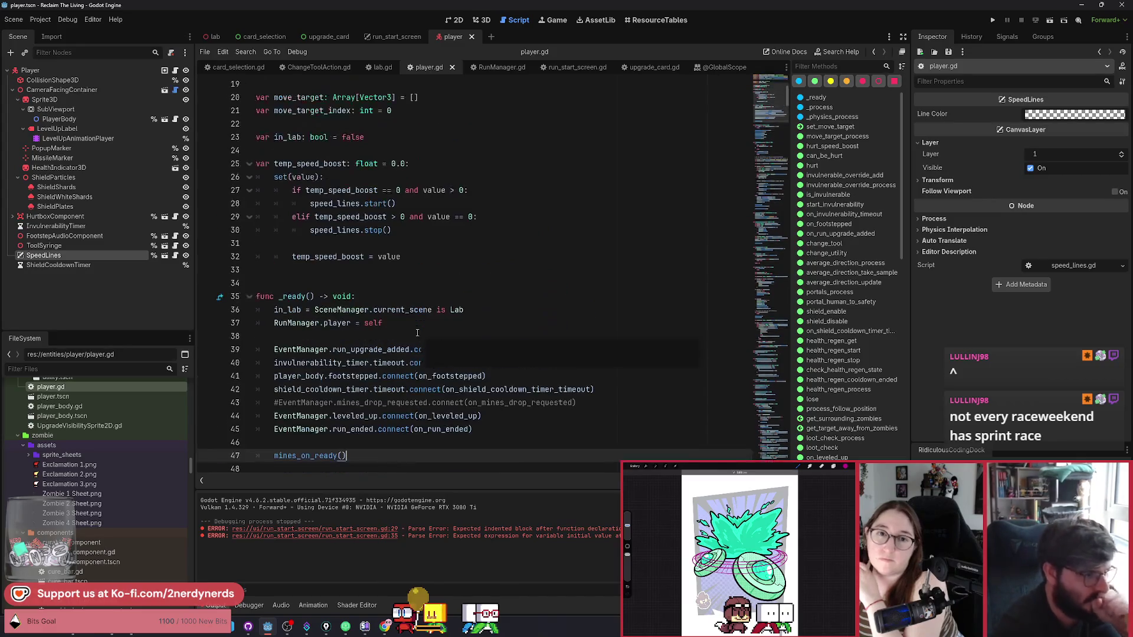
scroll(417, 333, up, 2)
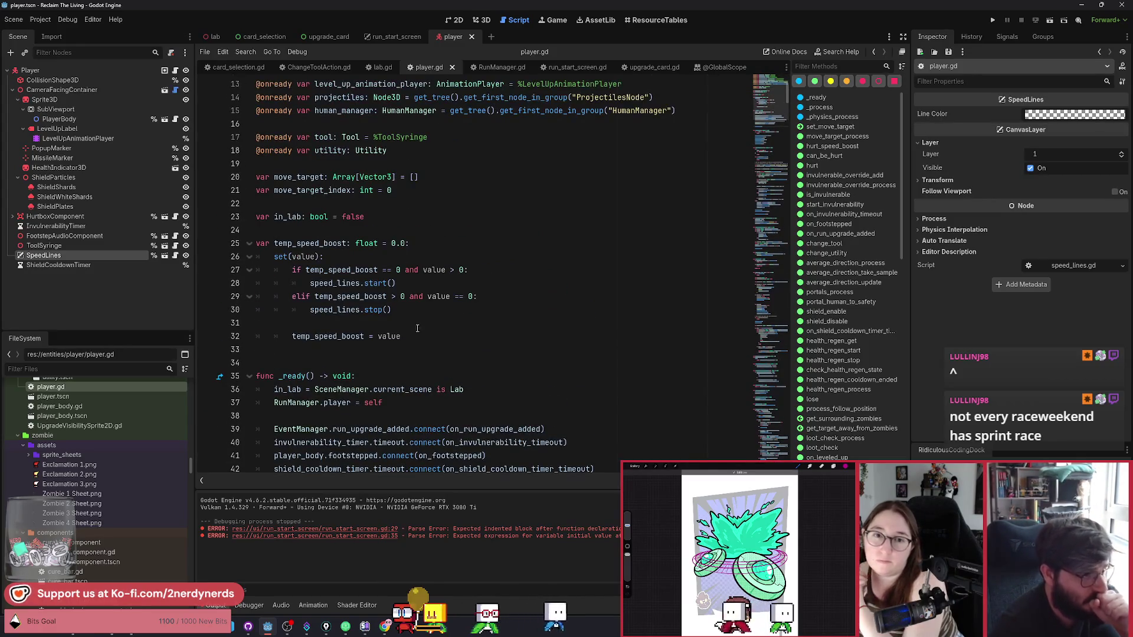
click(409, 37)
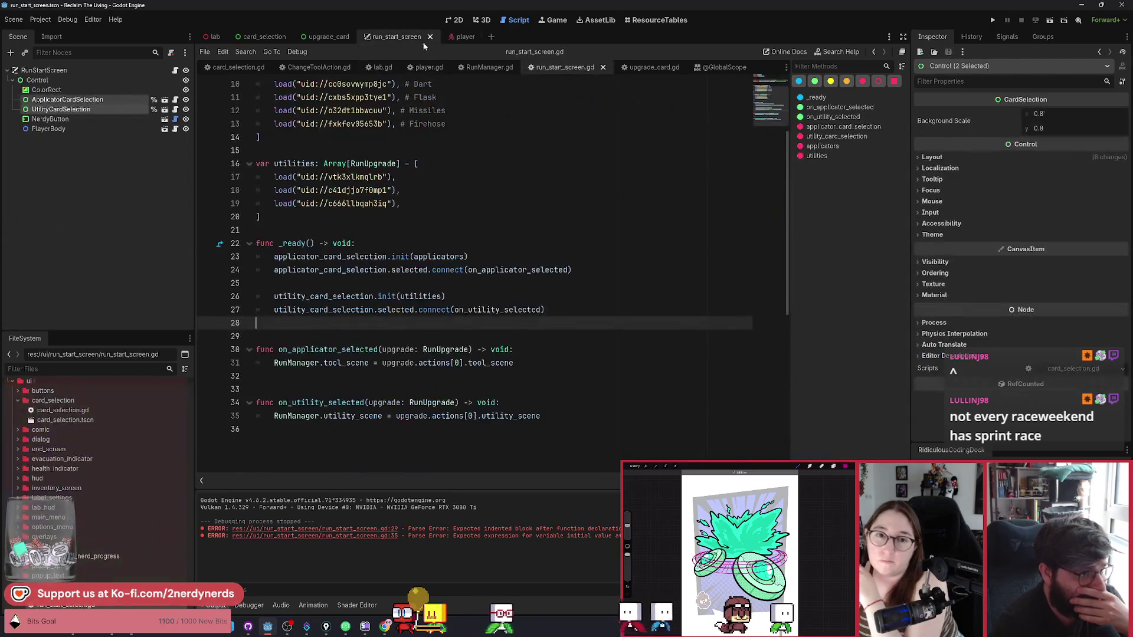
Step: Show run_start_screen in the 2D workspace, zoomed to about 75%
click(482, 20)
click(454, 20)
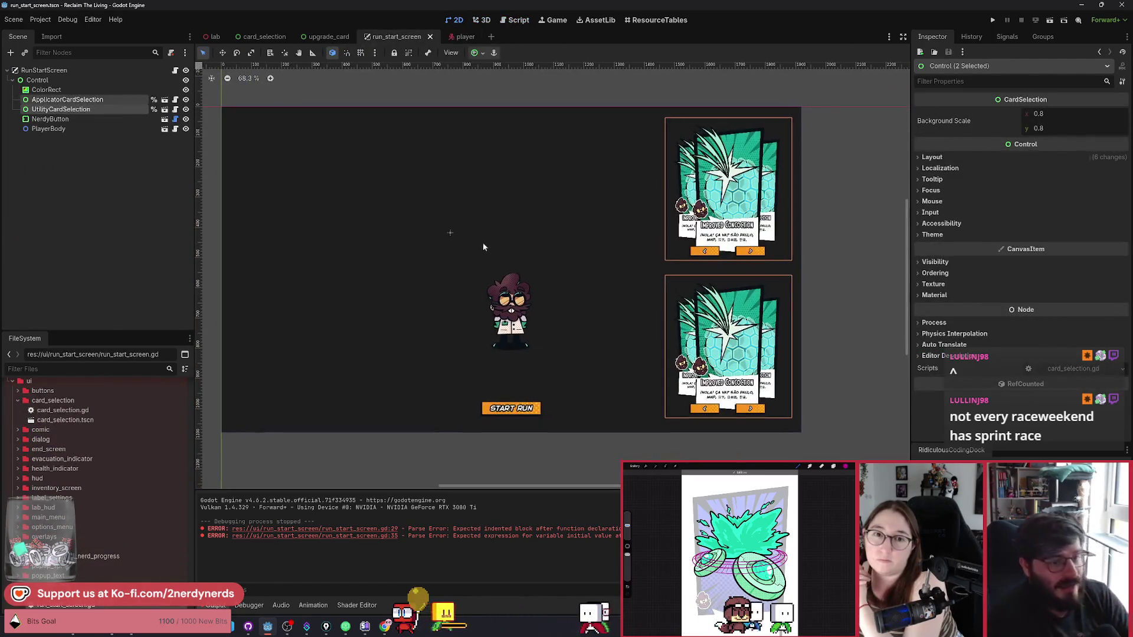
scroll(475, 249, up, 1)
scroll(528, 251, down, 1)
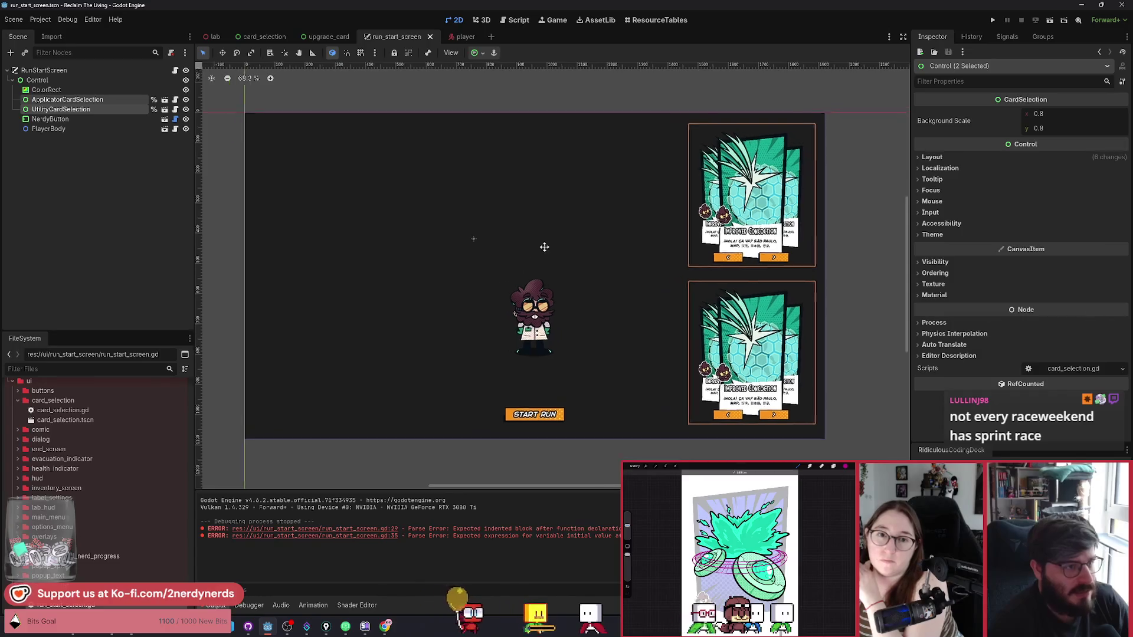
scroll(537, 248, up, 1)
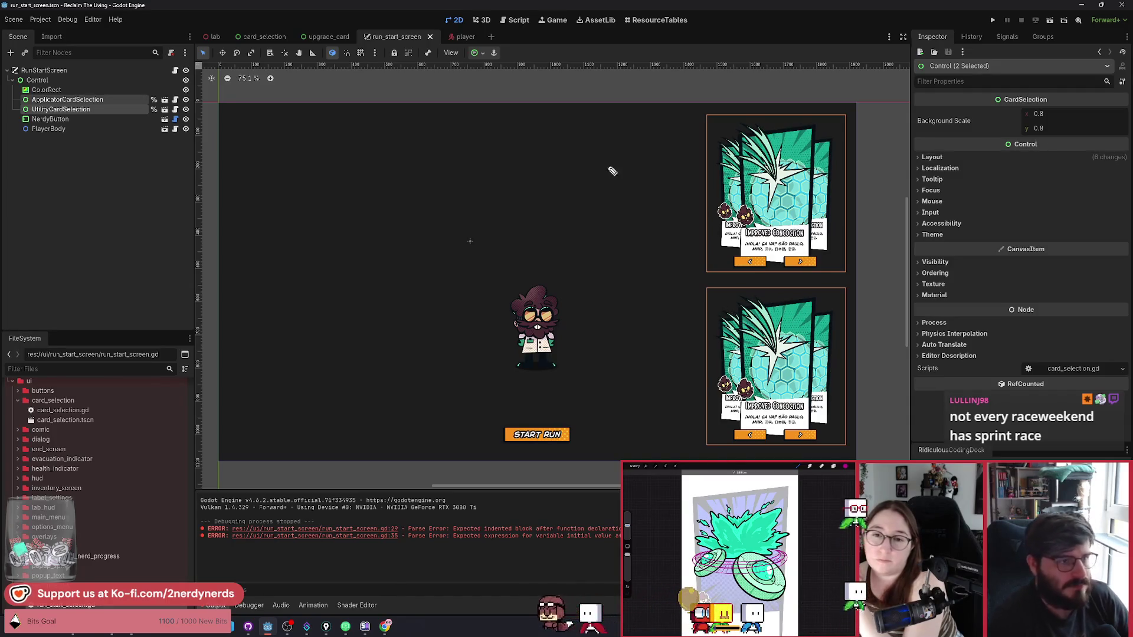
Step: Handwrite MANOR in pink above the character, undoing a stray loop
drag(465, 116, 458, 142)
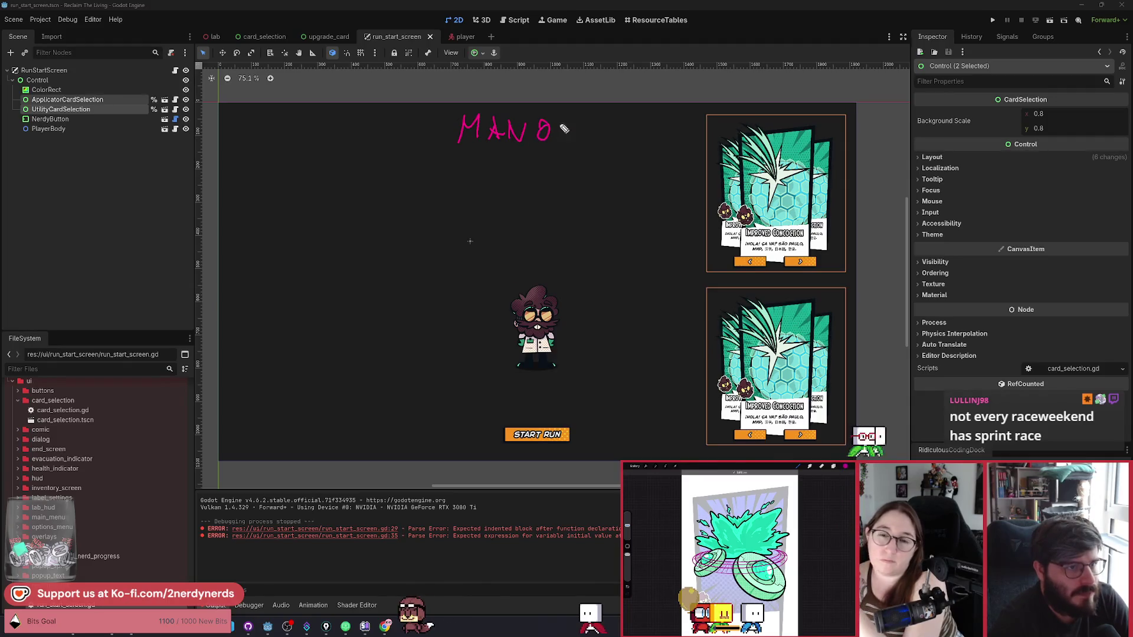
drag(554, 118, 566, 134)
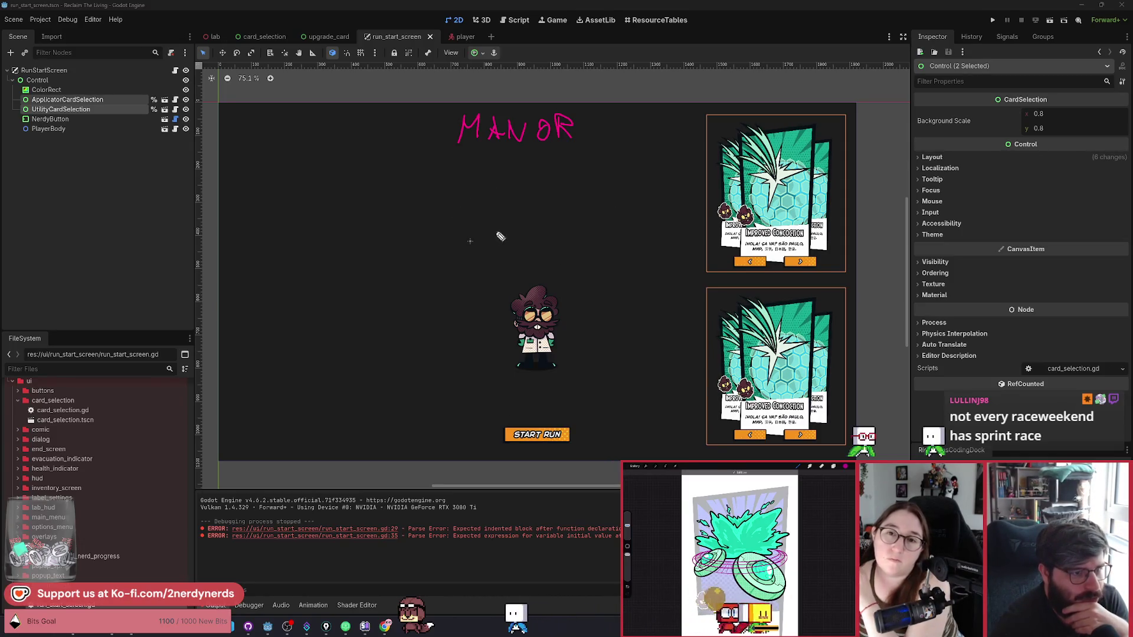
mouse_move(594, 226)
mouse_down()
mouse_move(467, 233)
mouse_move(384, 215)
mouse_move(318, 257)
mouse_up()
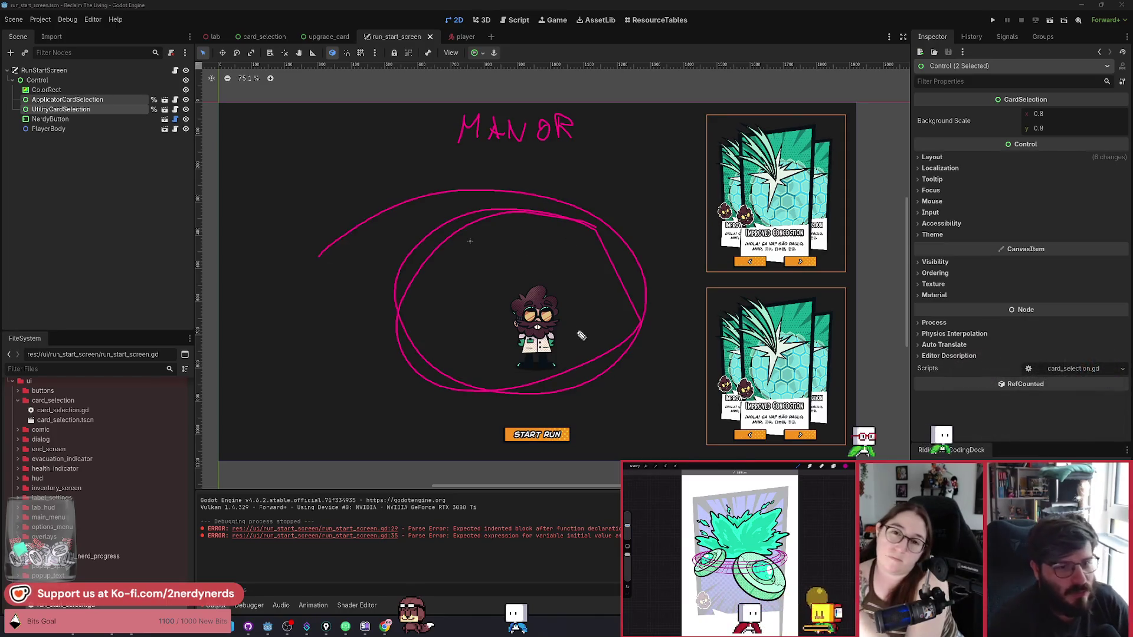
key(ctrl+z)
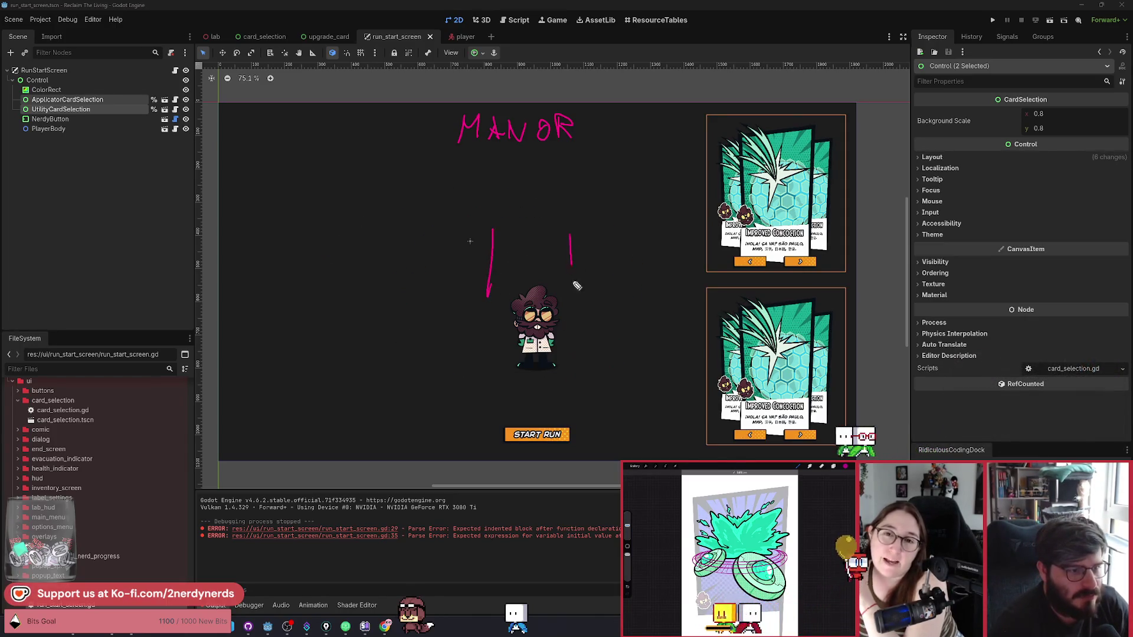
Step: Sketch a house with a triangular roof and window, plus a small square at upper left
drag(493, 226, 580, 238)
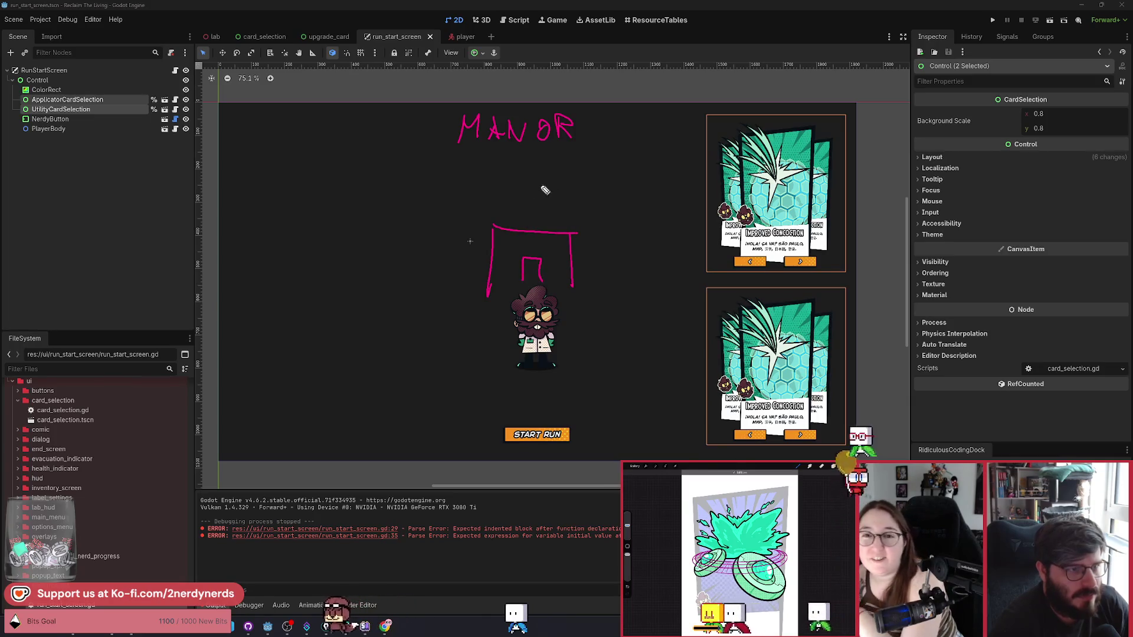
mouse_move(481, 239)
mouse_down()
mouse_move(542, 190)
mouse_move(589, 235)
mouse_up()
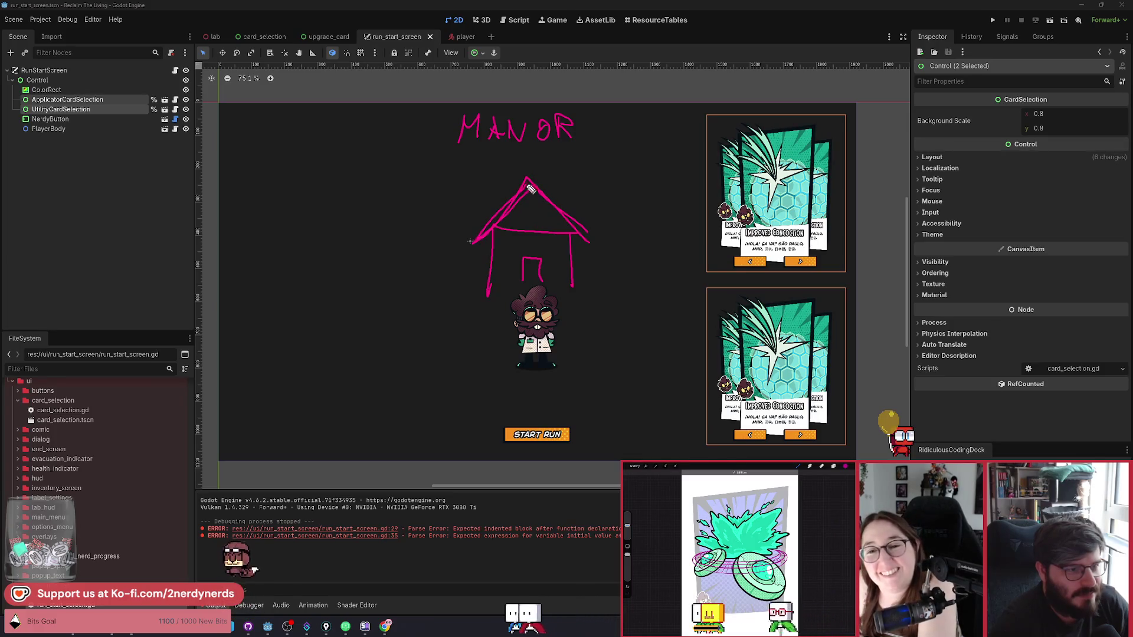
drag(472, 242, 528, 179)
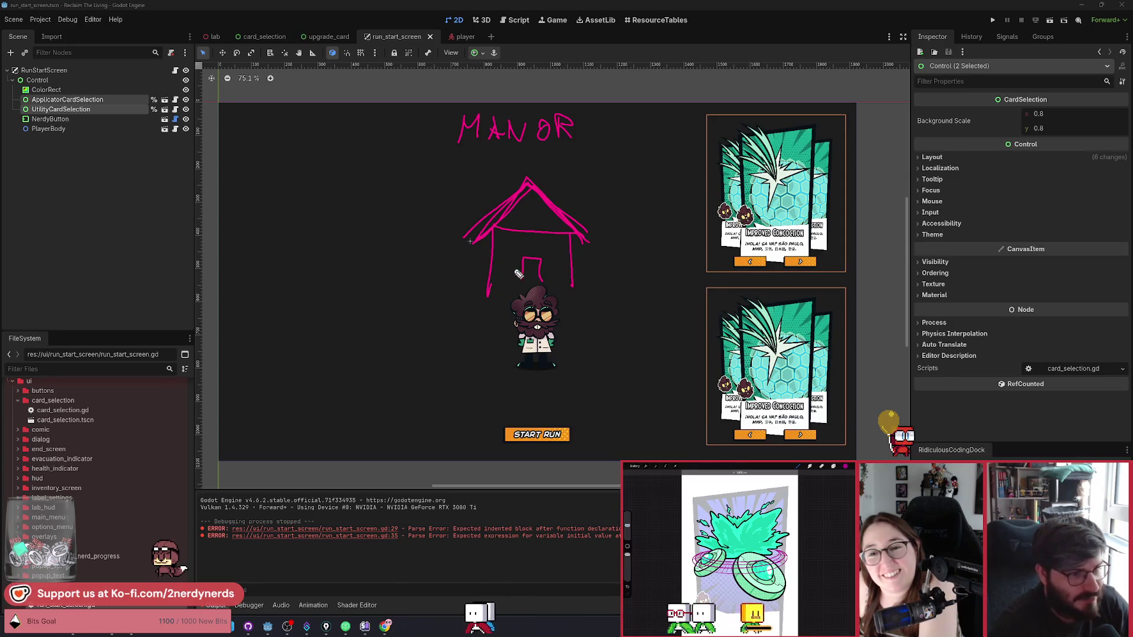
drag(502, 240, 510, 249)
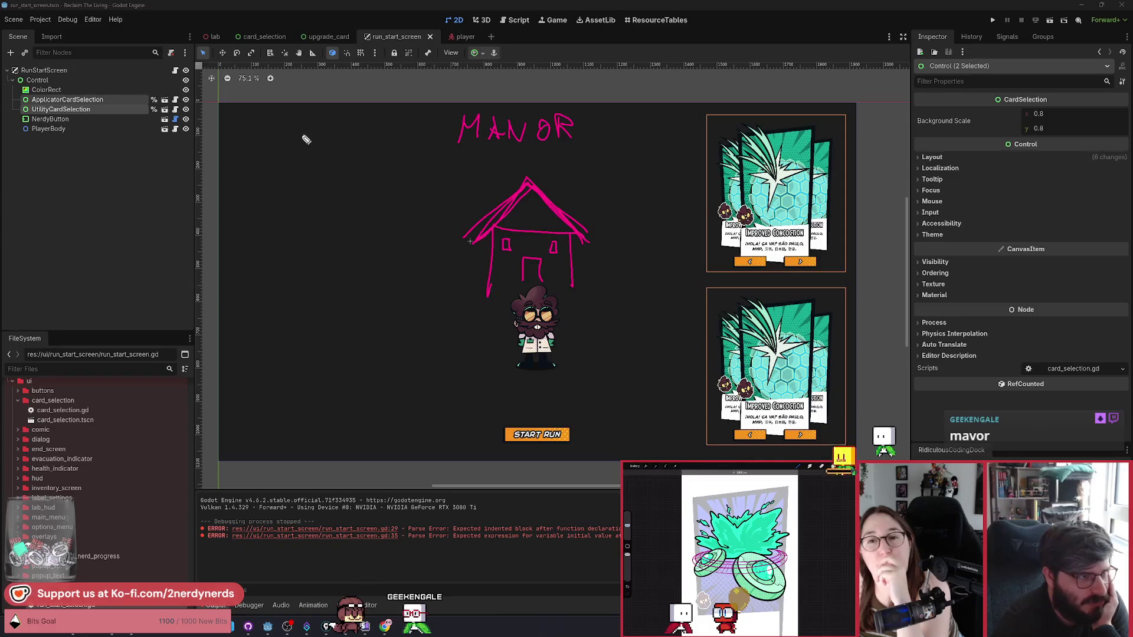
mouse_move(299, 160)
mouse_down()
mouse_move(329, 167)
mouse_move(331, 122)
mouse_move(299, 127)
mouse_up()
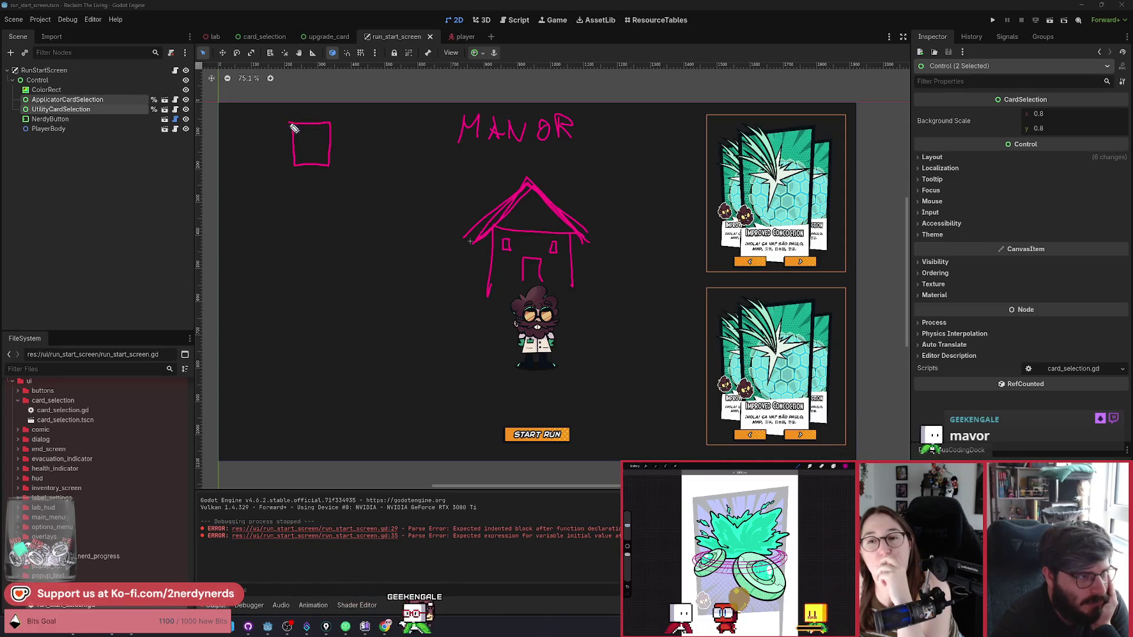
Step: Refine the top-left box sketch, add a side box and small mark, and undo the panel's inner lines
mouse_move(299, 170)
mouse_down()
mouse_move(328, 168)
mouse_move(332, 139)
mouse_move(293, 124)
mouse_move(328, 125)
mouse_up()
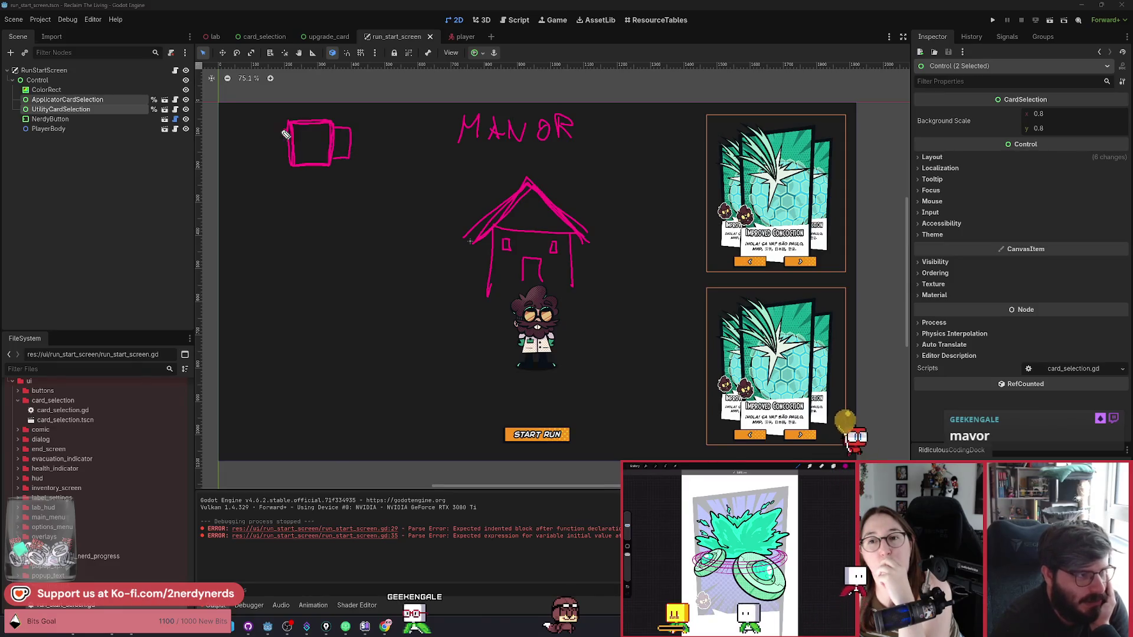
mouse_move(270, 132)
mouse_down()
mouse_move(267, 148)
mouse_move(336, 176)
mouse_move(284, 178)
mouse_up()
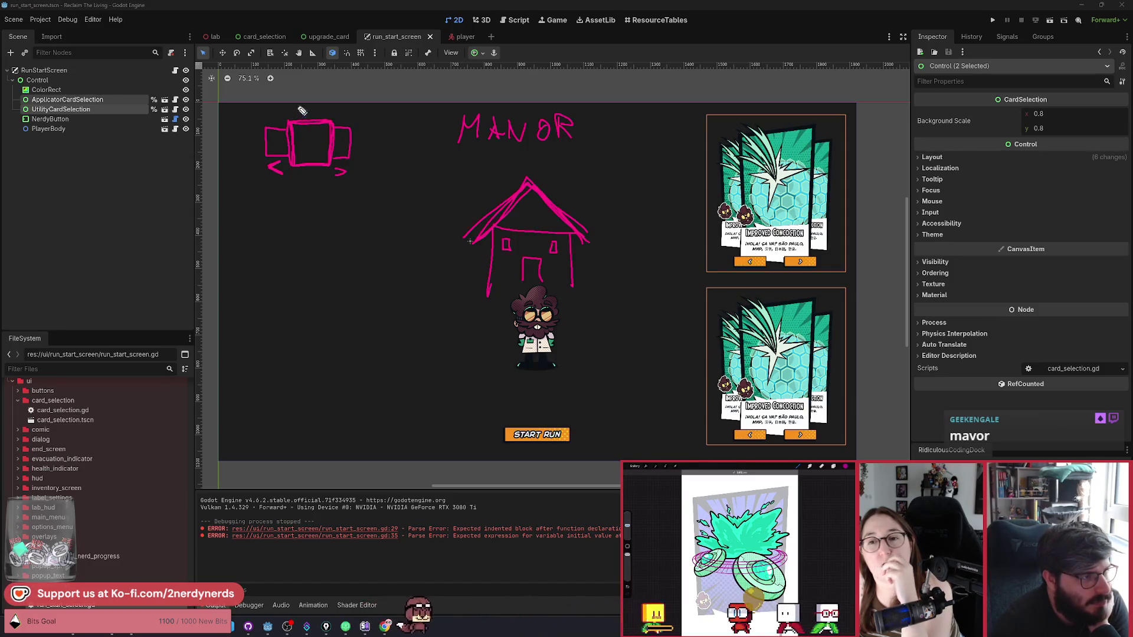
drag(302, 108, 304, 117)
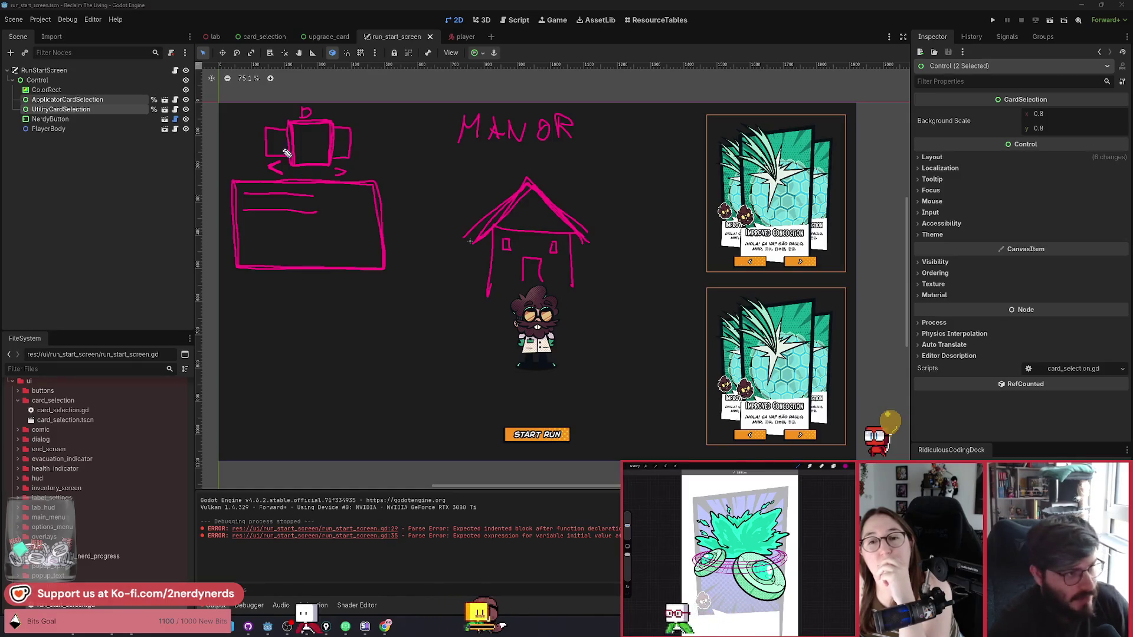
key(ctrl+z)
key(ctrl+z)
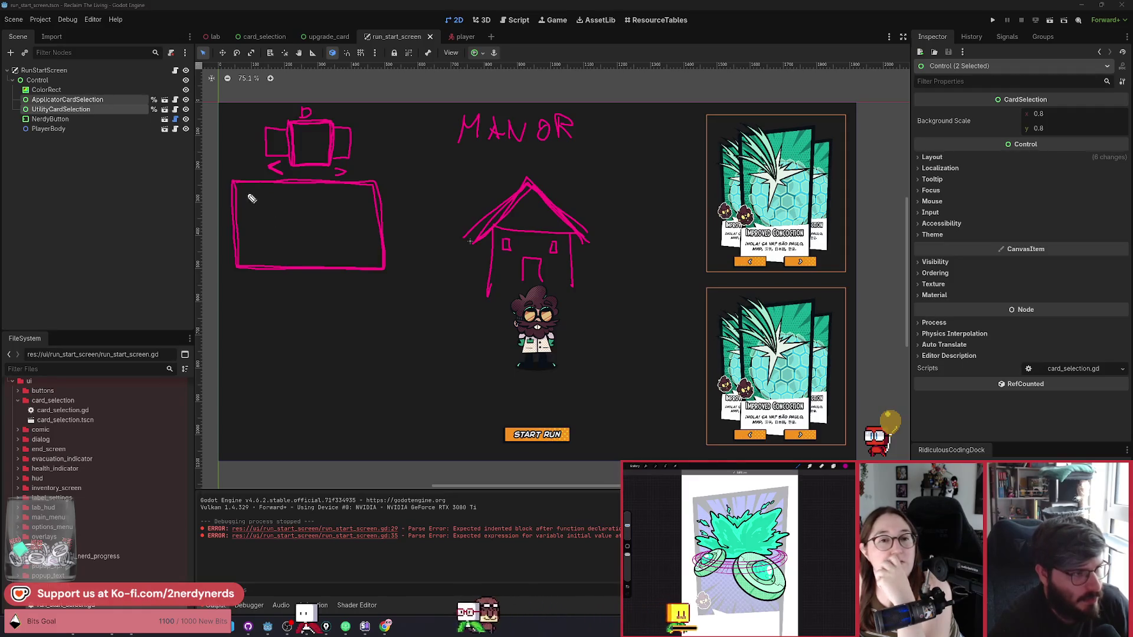
Step: Draw the first two list lines in the panel, undoing the trial -20% labels
drag(245, 195, 353, 196)
drag(358, 200, 359, 201)
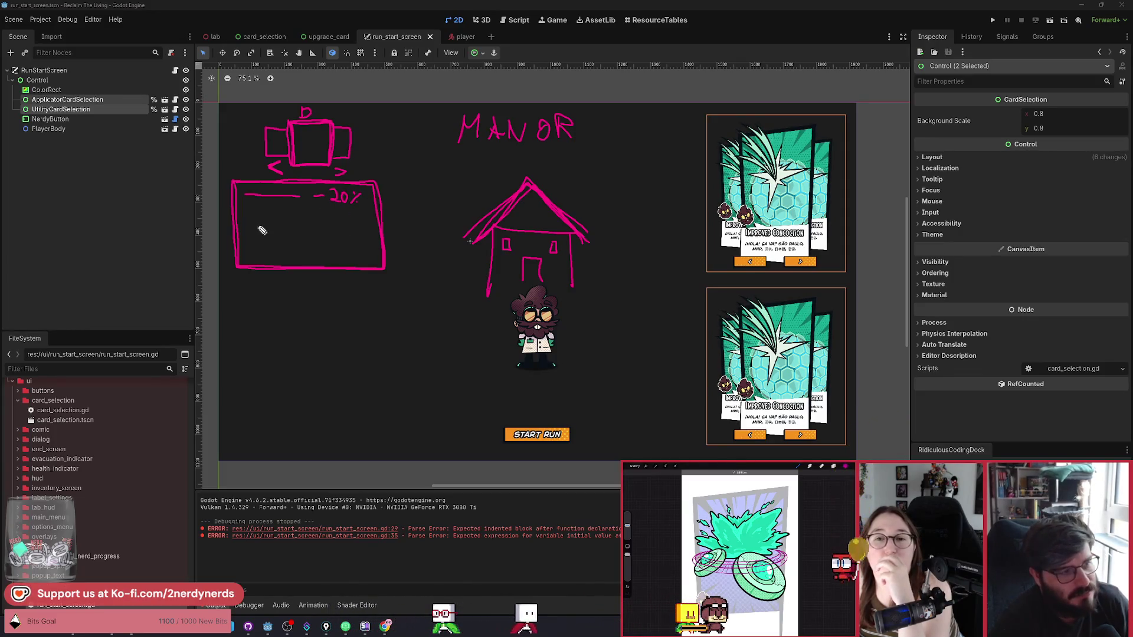
drag(283, 217, 318, 222)
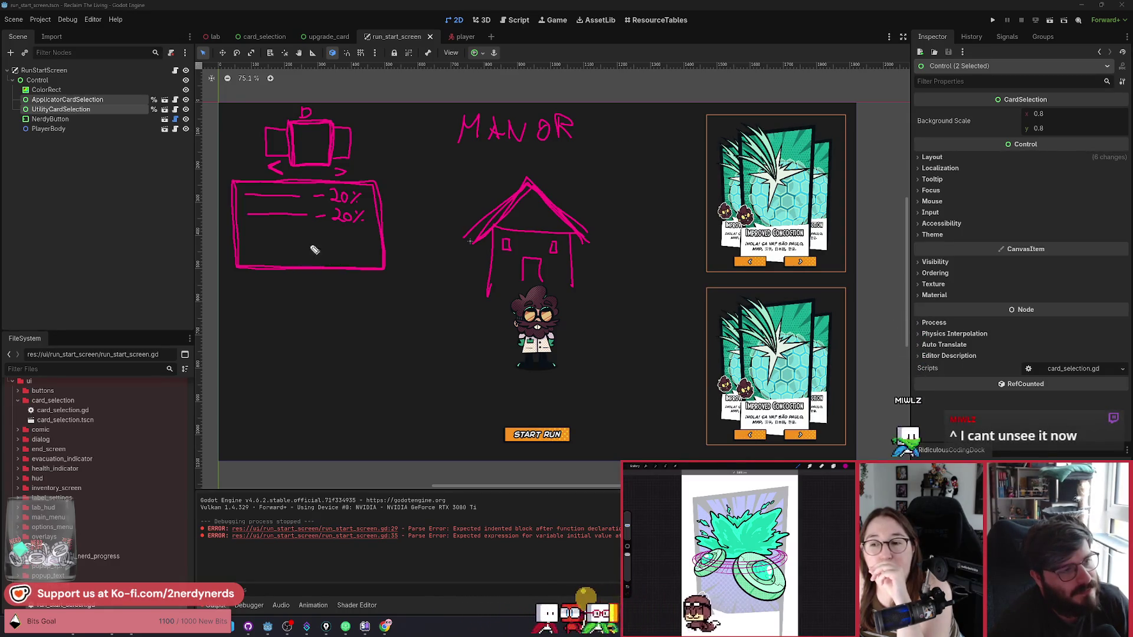
key(ctrl+z)
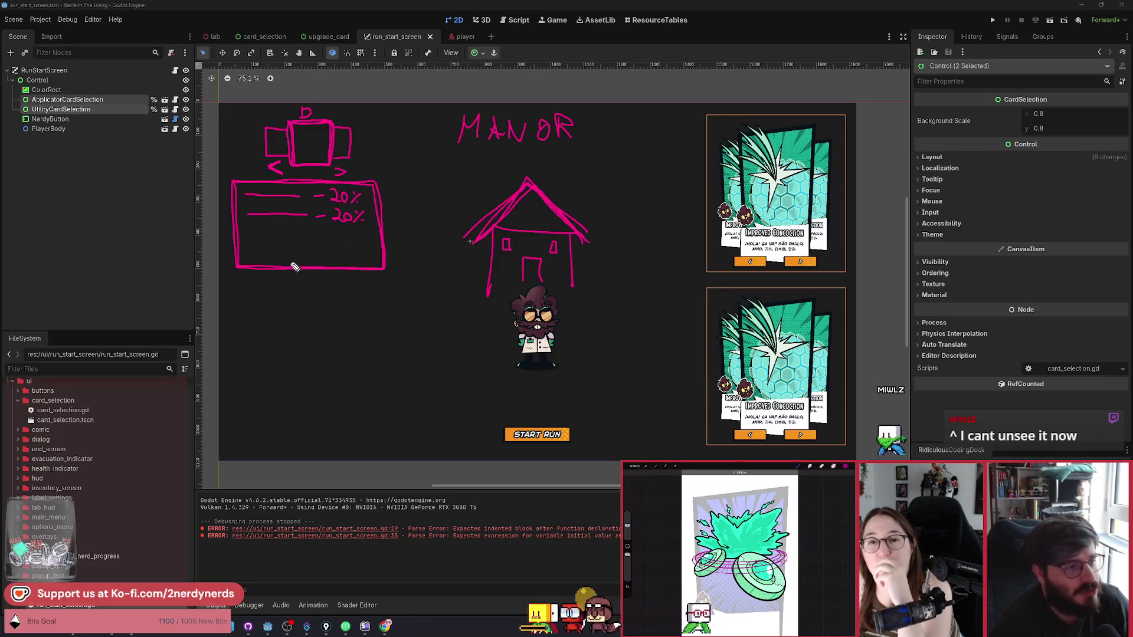
key(ctrl+z)
key(ctrl+z)
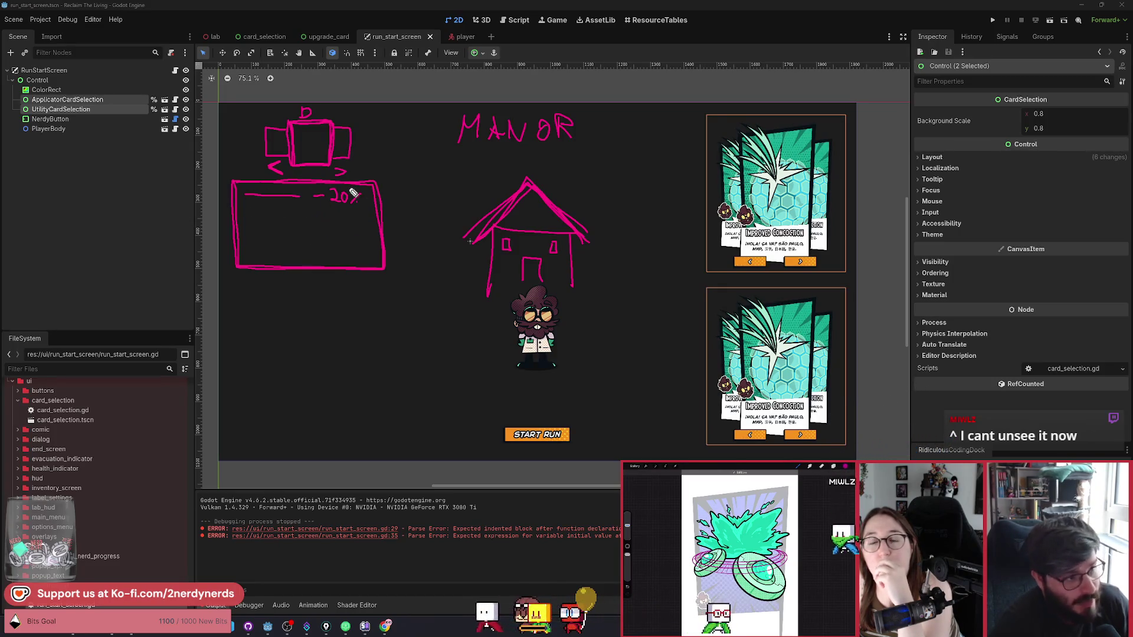
key(ctrl+z)
key(ctrl+z)
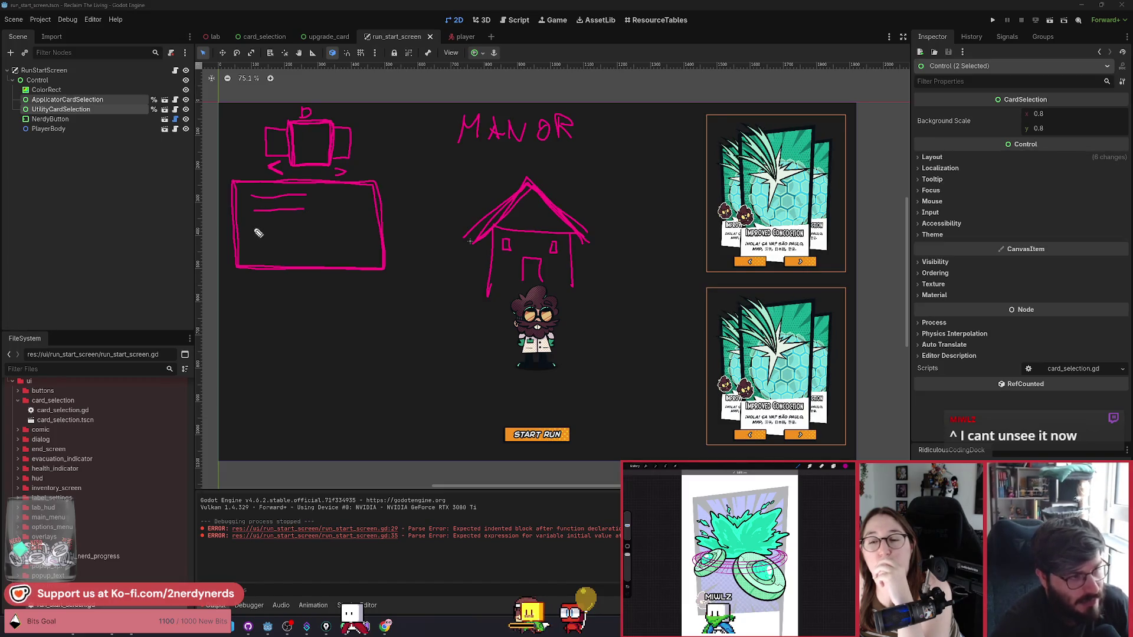
Step: Add the remaining list lines to the panel and remove the circle sketch below it
mouse_move(252, 226)
mouse_down()
mouse_move(303, 225)
mouse_move(300, 241)
mouse_up()
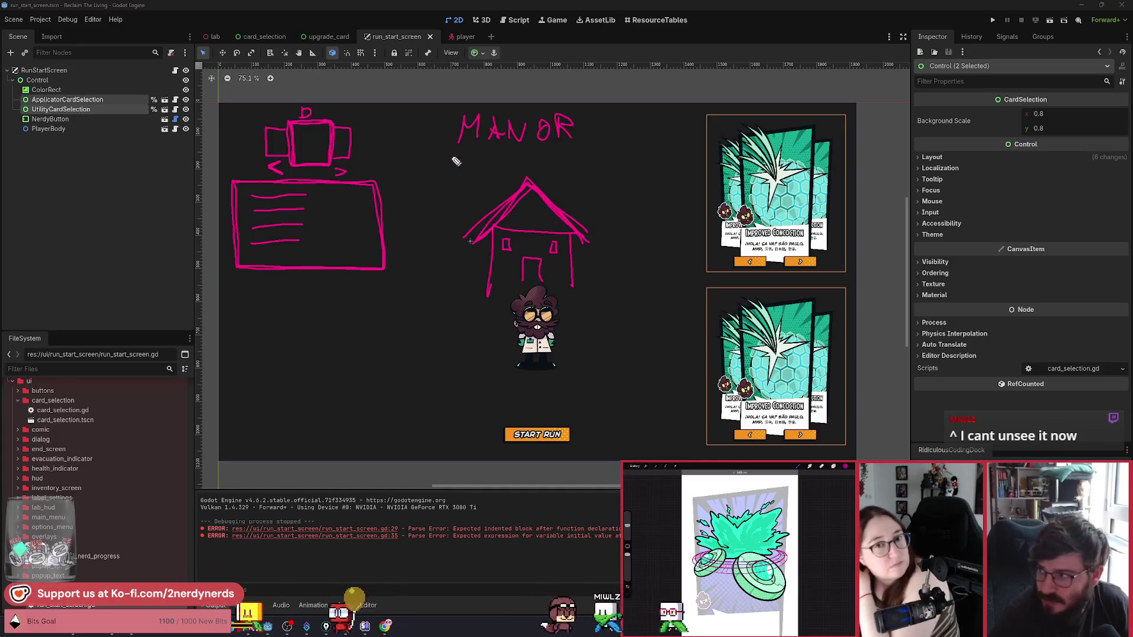
drag(252, 255, 306, 252)
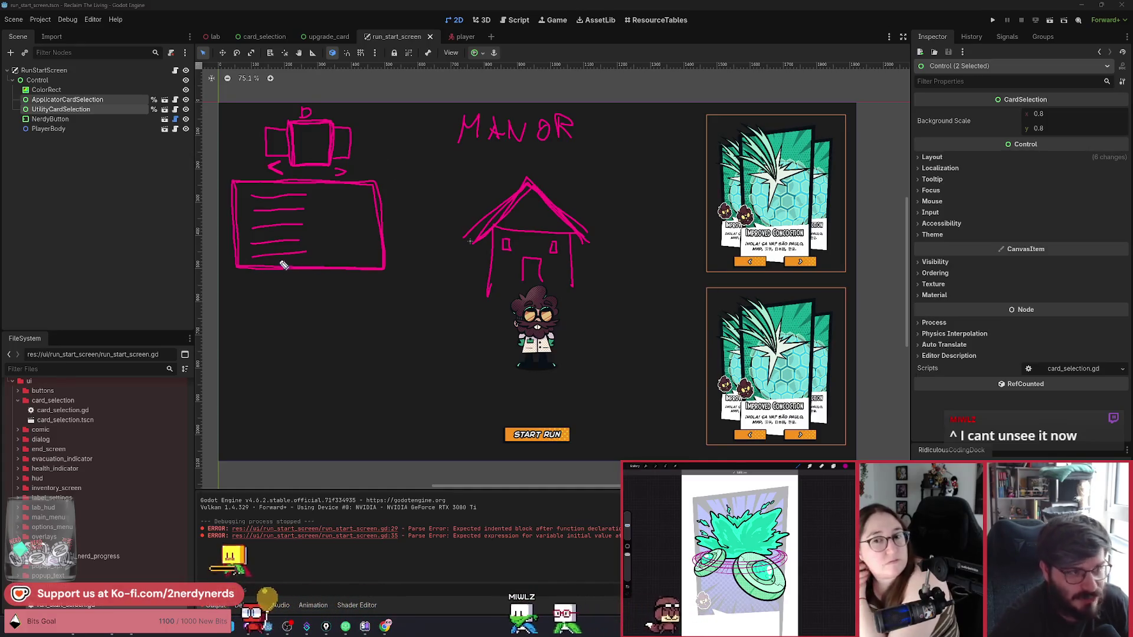
mouse_move(245, 184)
mouse_down()
mouse_move(247, 265)
mouse_move(335, 263)
mouse_up()
drag(248, 265, 335, 264)
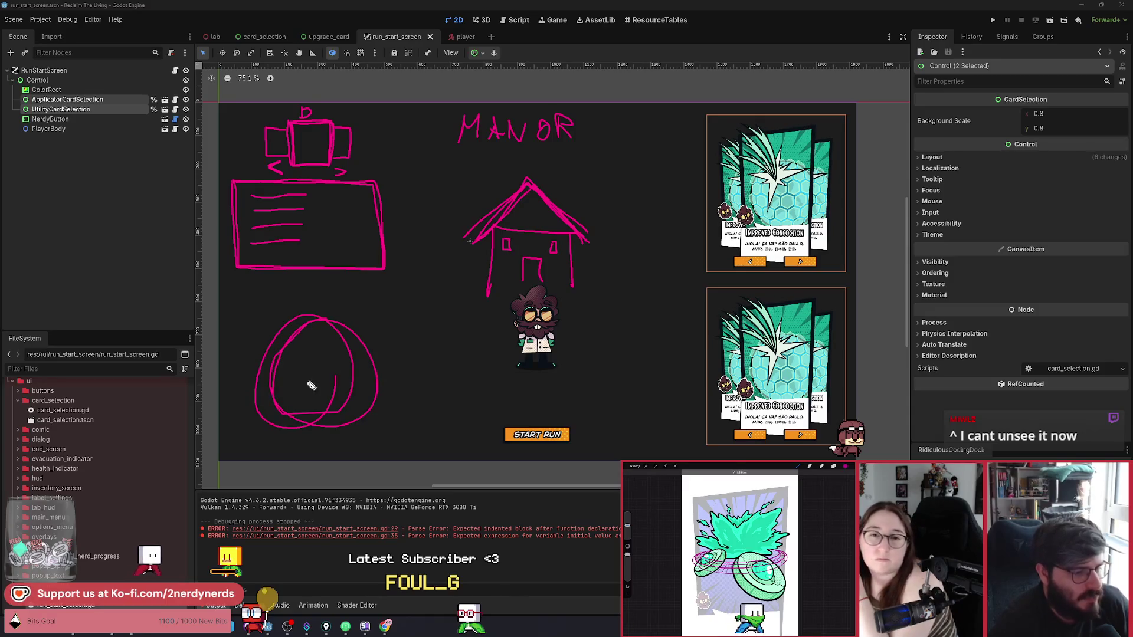
key(ctrl+z)
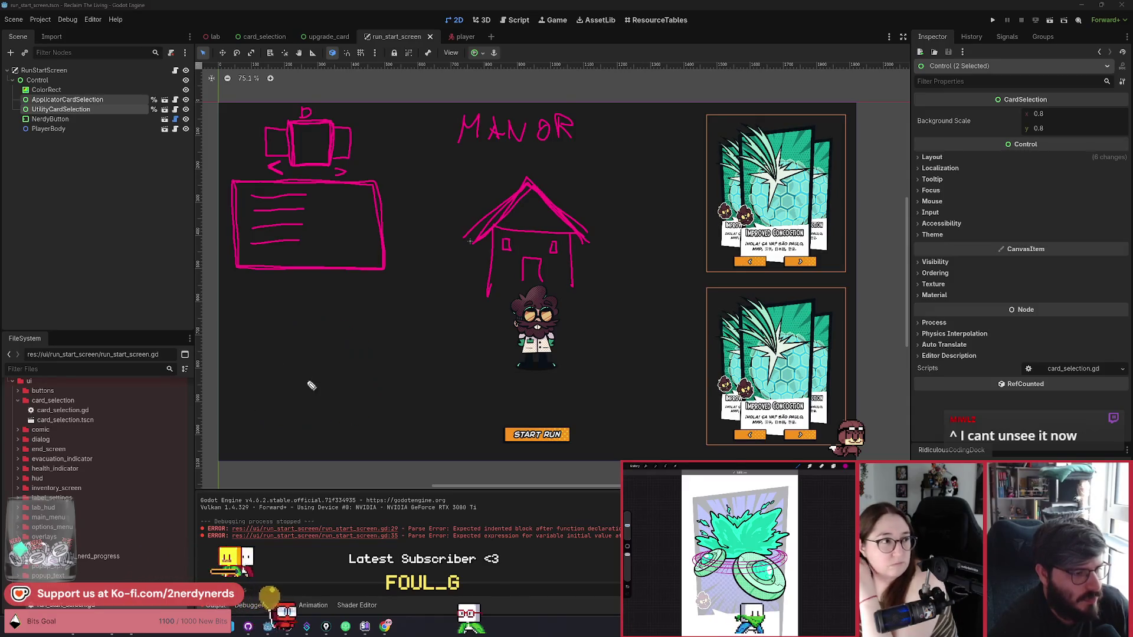
Step: Draw a lower-left box (redrawn once) containing a row of three circles
key(alt+Tab)
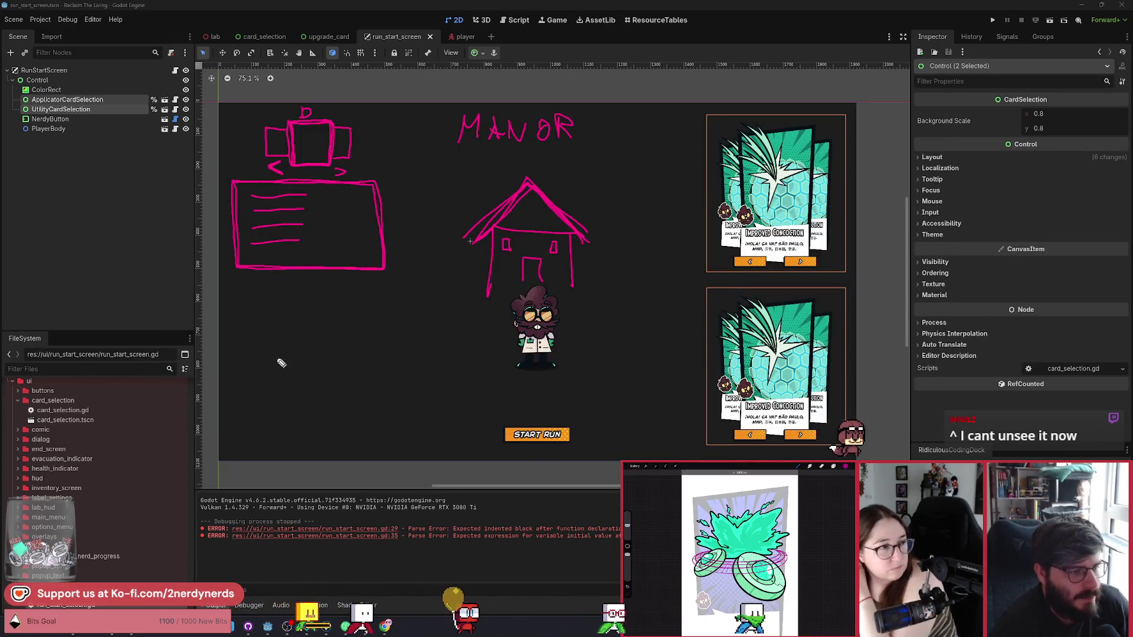
mouse_move(255, 325)
mouse_down()
mouse_move(263, 435)
mouse_move(417, 448)
mouse_move(340, 333)
mouse_up()
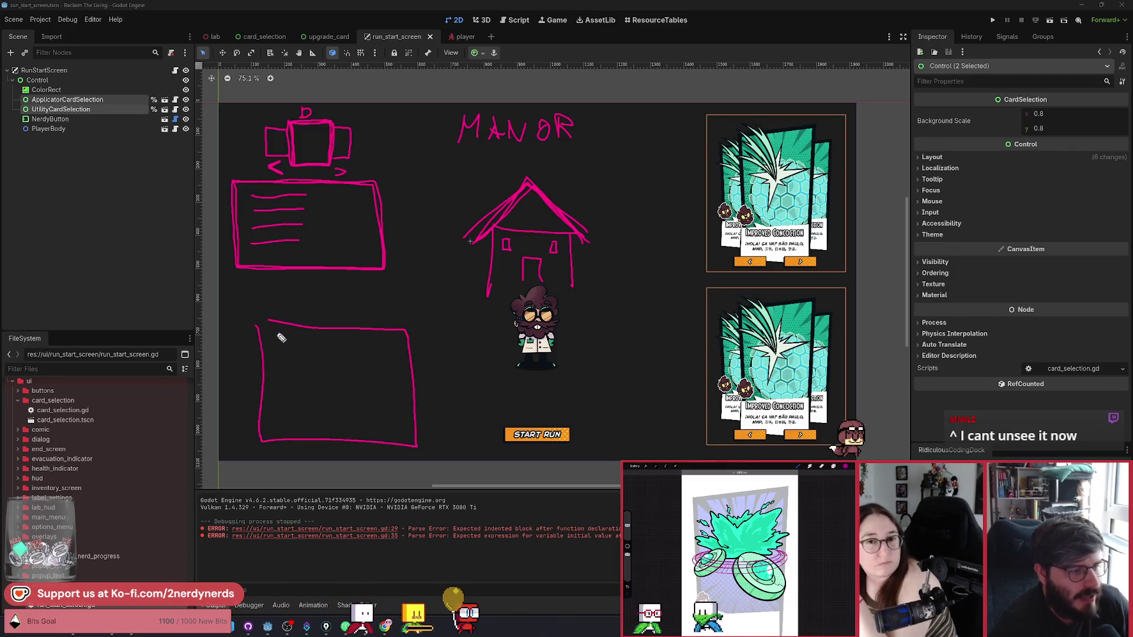
key(ctrl+z)
mouse_move(239, 331)
mouse_down()
mouse_move(248, 435)
mouse_move(385, 450)
mouse_move(384, 331)
mouse_move(240, 330)
mouse_up()
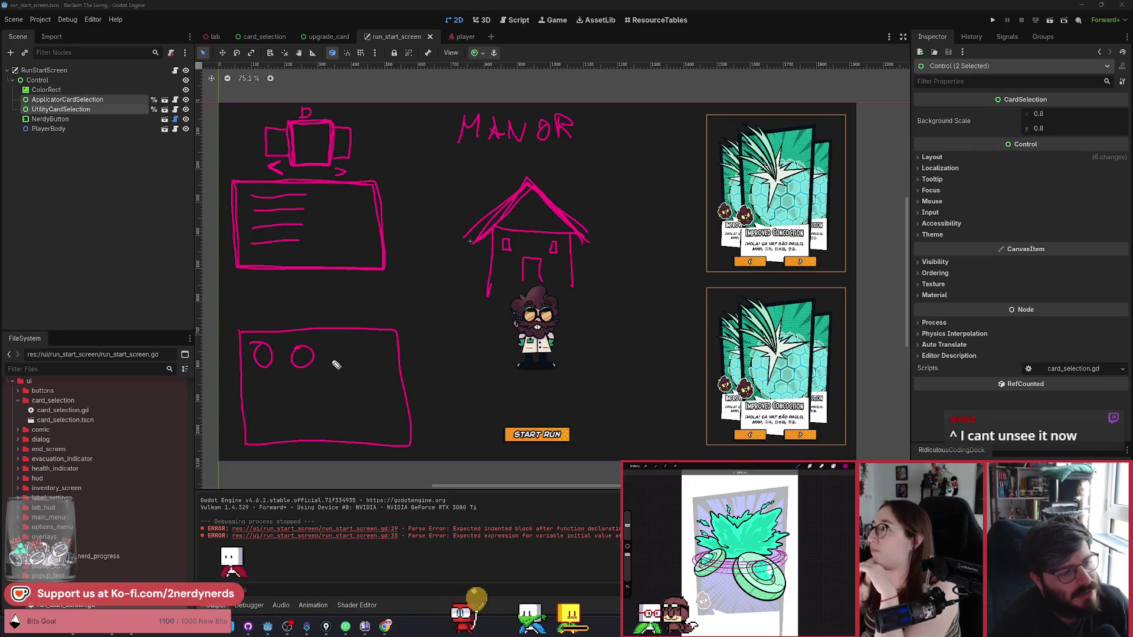
drag(333, 367, 340, 348)
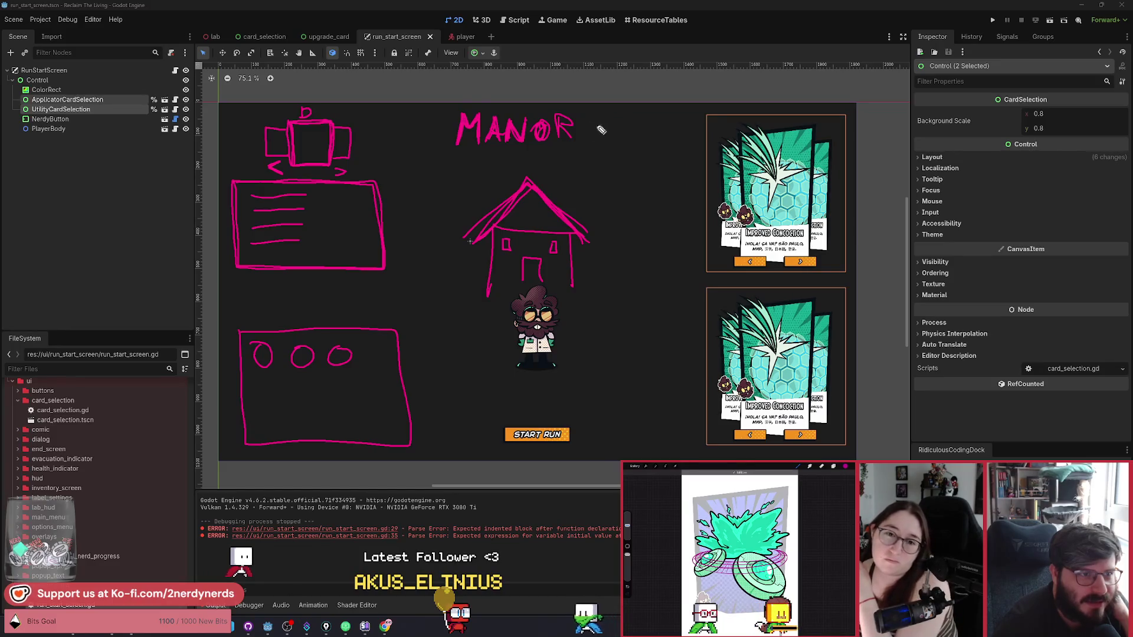
mouse_move(598, 117)
mouse_down()
mouse_move(649, 128)
mouse_move(591, 111)
mouse_move(642, 122)
mouse_up()
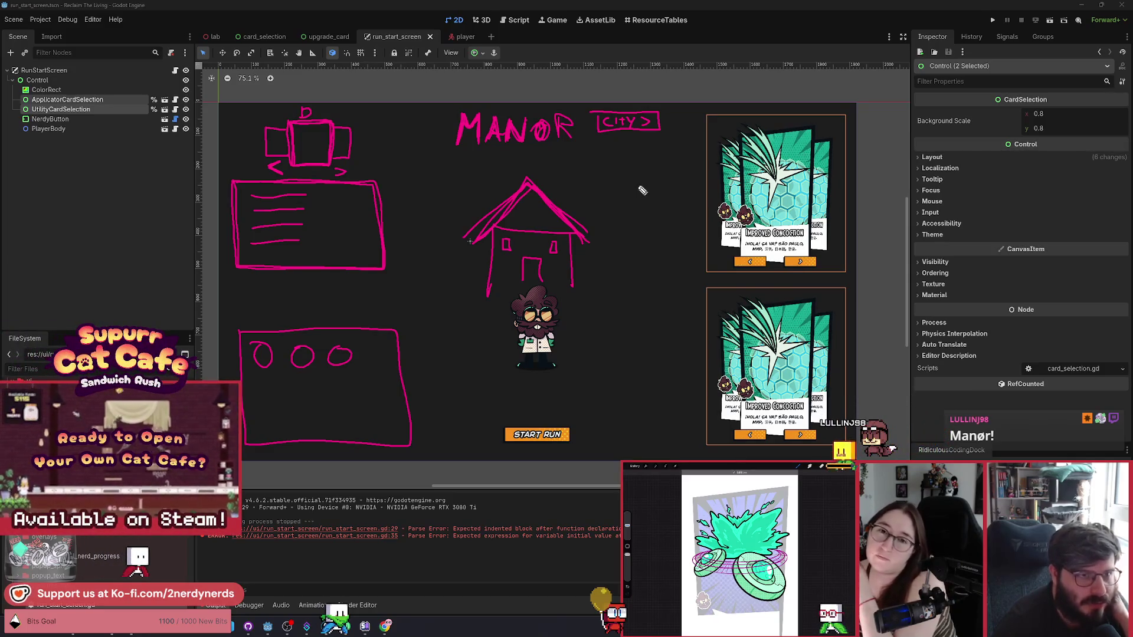
key(ctrl+z)
key(ctrl+z)
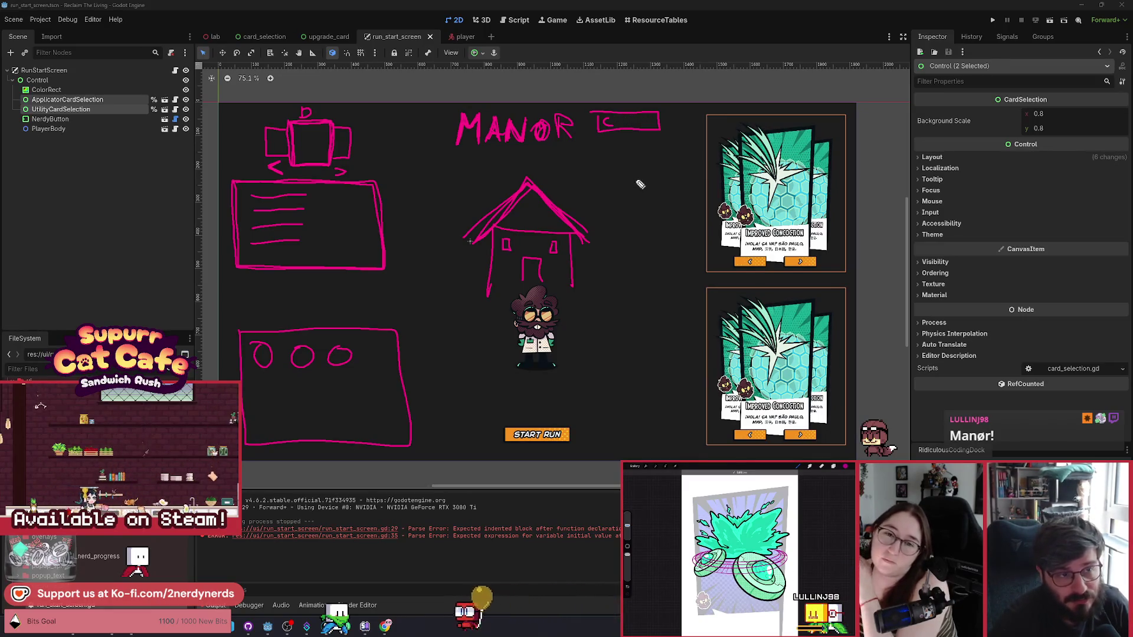
key(ctrl+z)
key(ctrl+z)
key(ctrl+z)
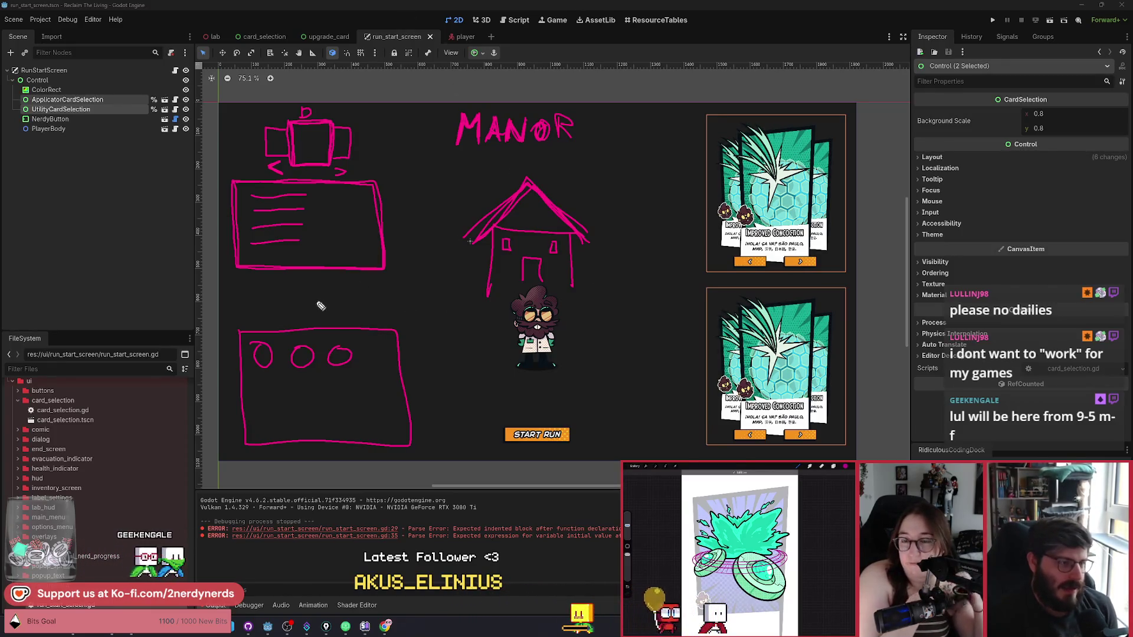
drag(382, 132, 399, 137)
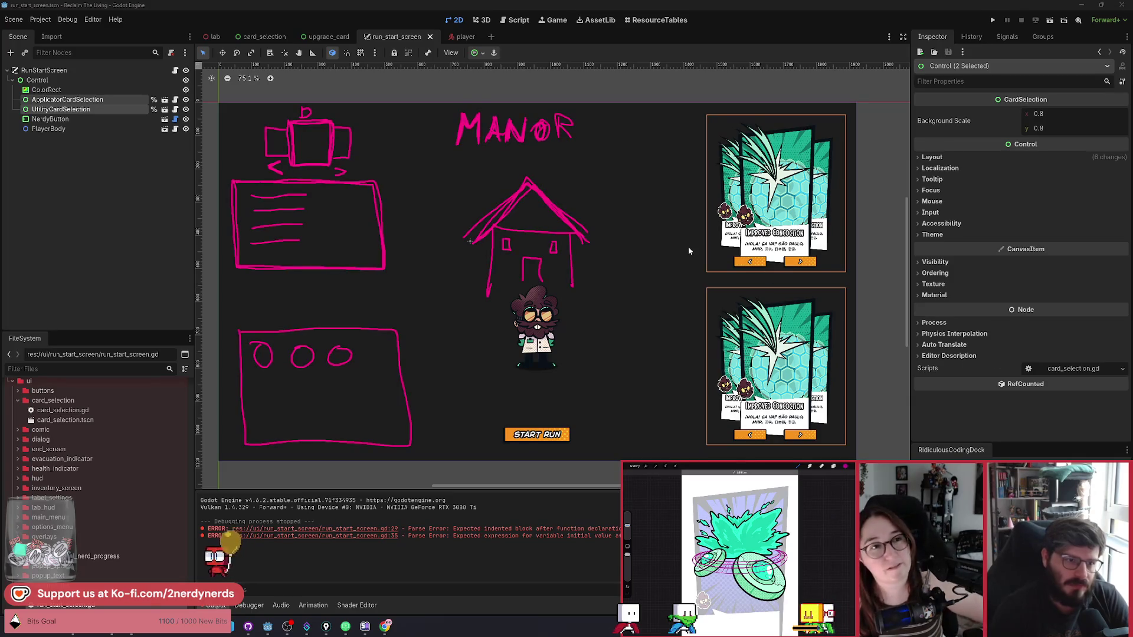
click(628, 257)
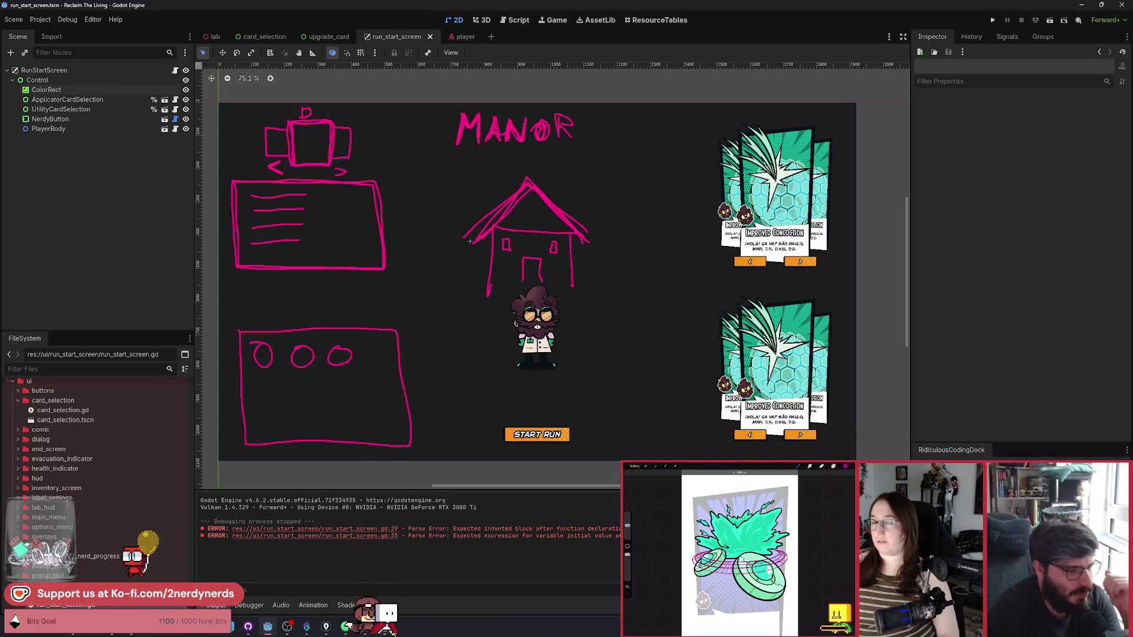
Step: Switch from the Godot editor to the Miro board in Chrome
key(alt+Tab)
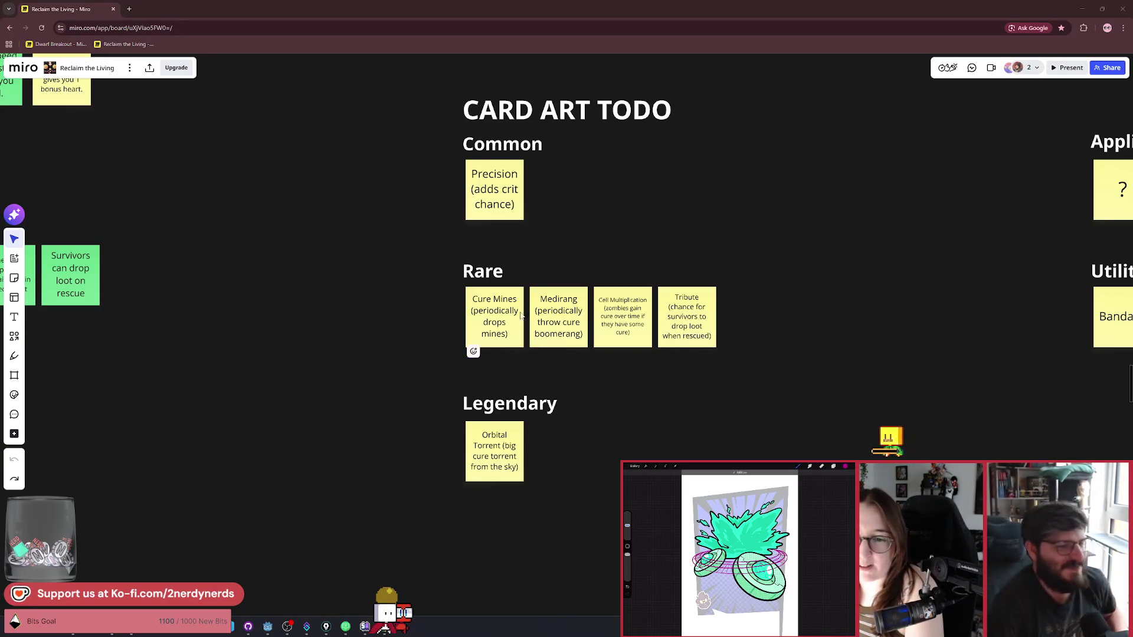
Step: Zoom out, then back in on the 'This Week' score histogram card
scroll(626, 342, down, 5)
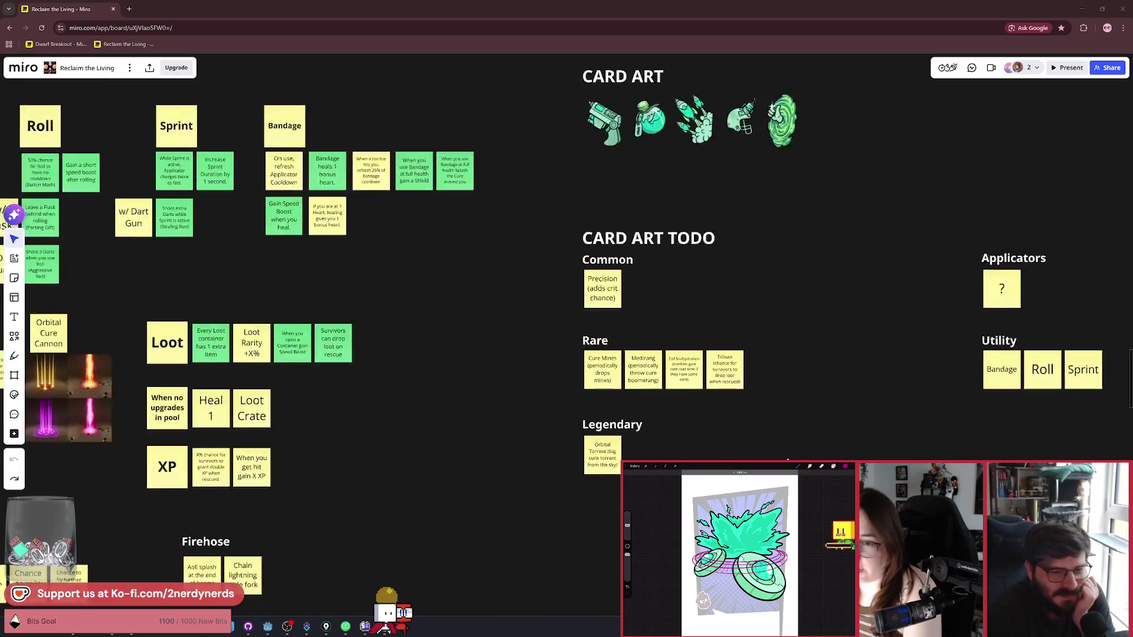
scroll(723, 359, up, 5)
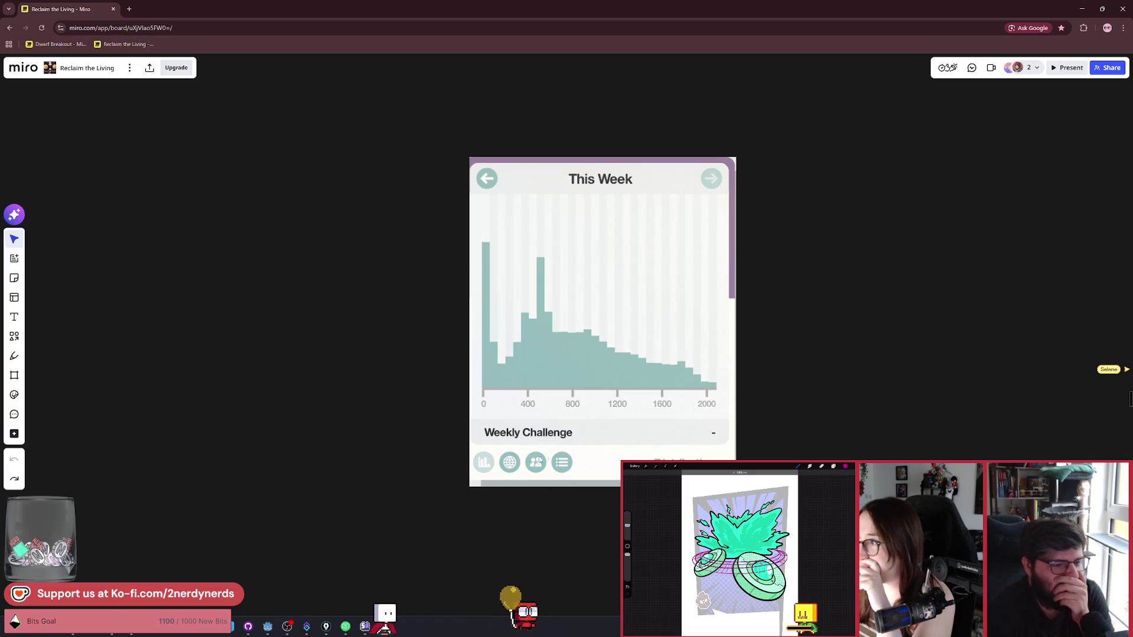
Step: Mark the 1400 area of the This Week histogram with white, then teal pen lines, undoing both
scroll(611, 442, up, 2)
scroll(613, 441, down, 2)
scroll(612, 442, down, 2)
mouse_move(613, 442)
mouse_down()
mouse_move(417, 373)
mouse_move(515, 368)
mouse_up()
scroll(367, 352, up, 3)
scroll(515, 368, up, 2)
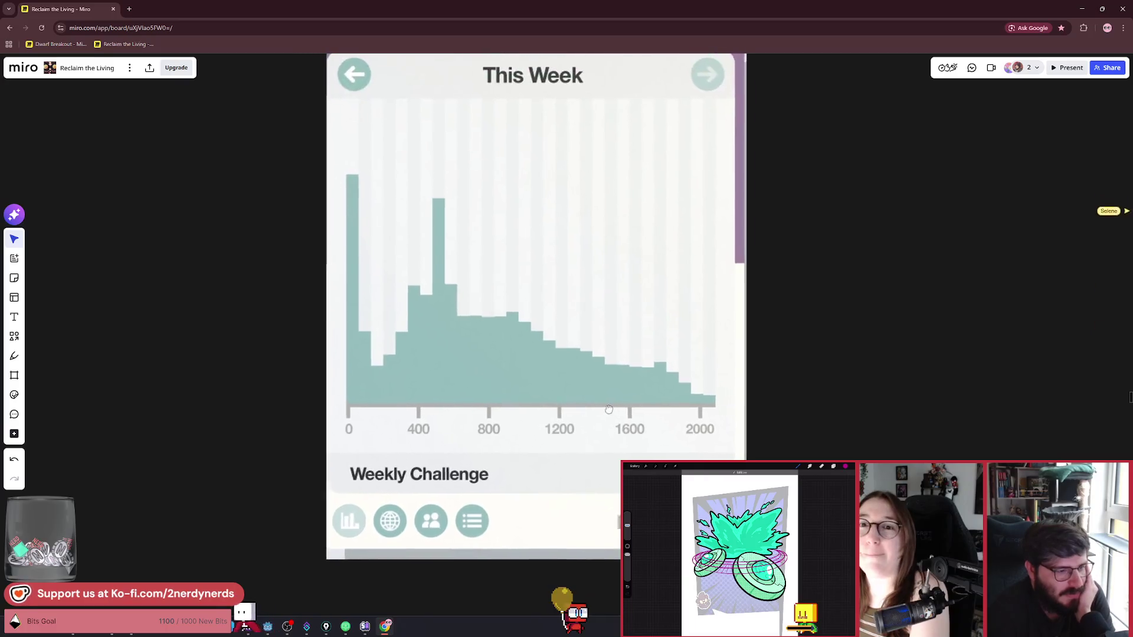
scroll(624, 421, down, 2)
scroll(624, 420, down, 2)
key(p)
drag(529, 234, 529, 382)
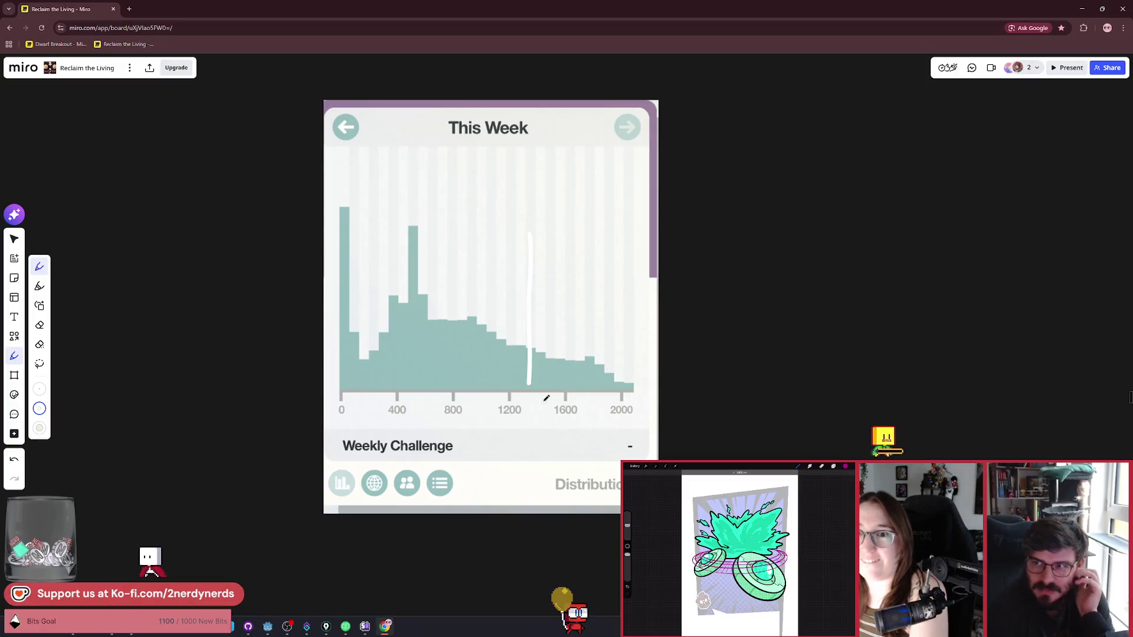
key(ctrl+z)
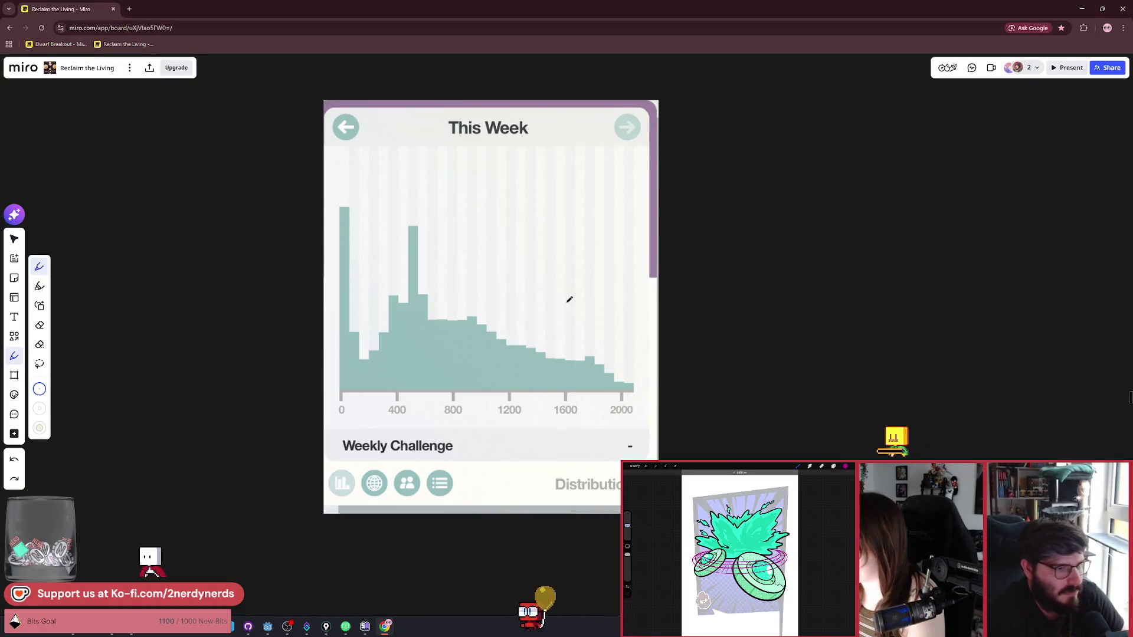
drag(528, 233, 536, 354)
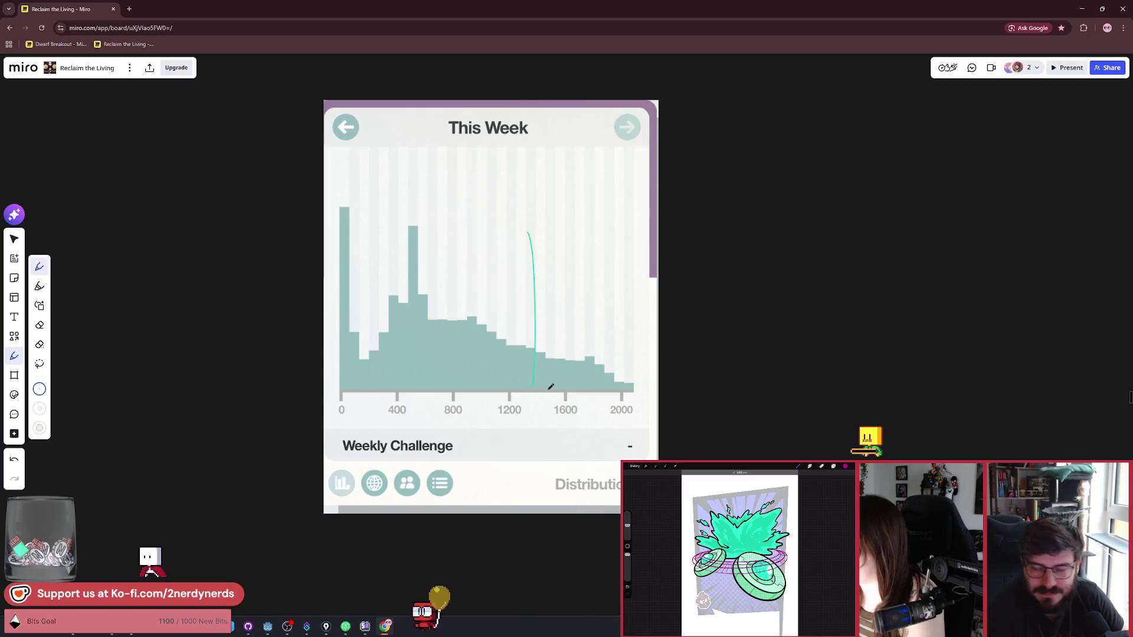
key(ctrl+z)
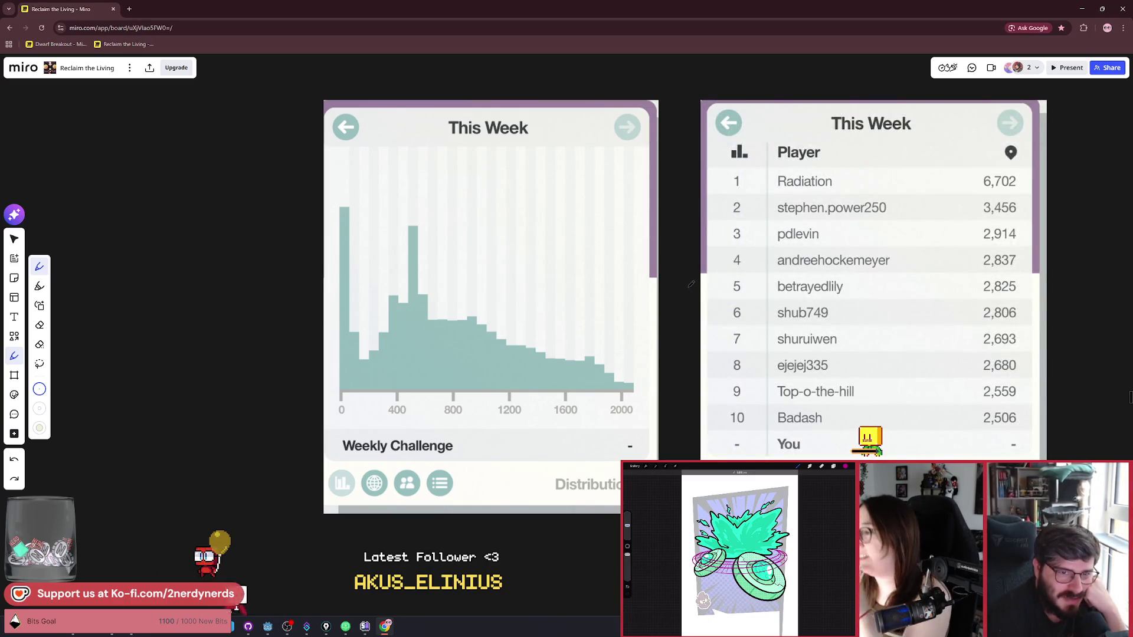
Step: Pan right so the Global top-10 leaderboard sits beside the histogram
drag(698, 289, 489, 280)
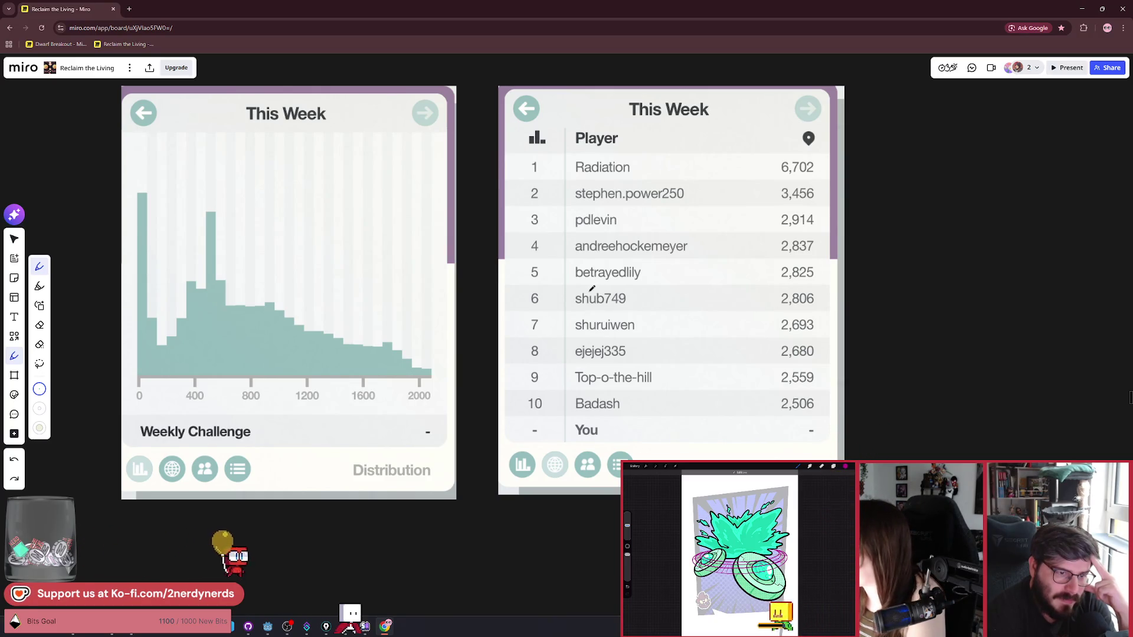
scroll(591, 288, down, 3)
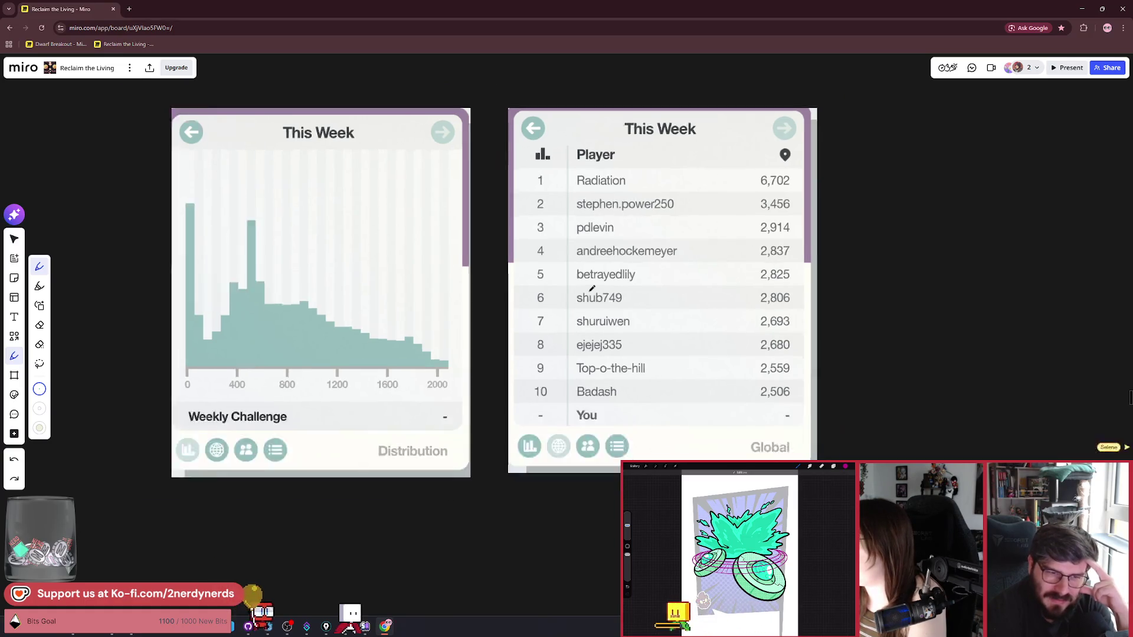
drag(613, 283, 525, 277)
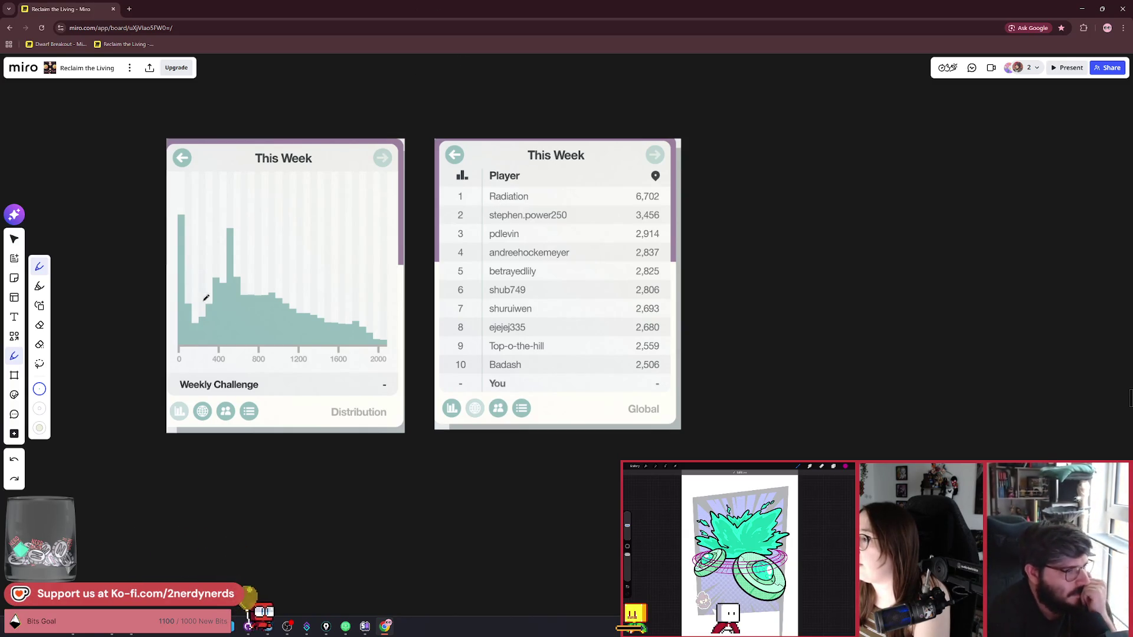
Step: Undo the teal scribble near 1500 and zoom in on the histogram's score axis
scroll(206, 298, up, 5)
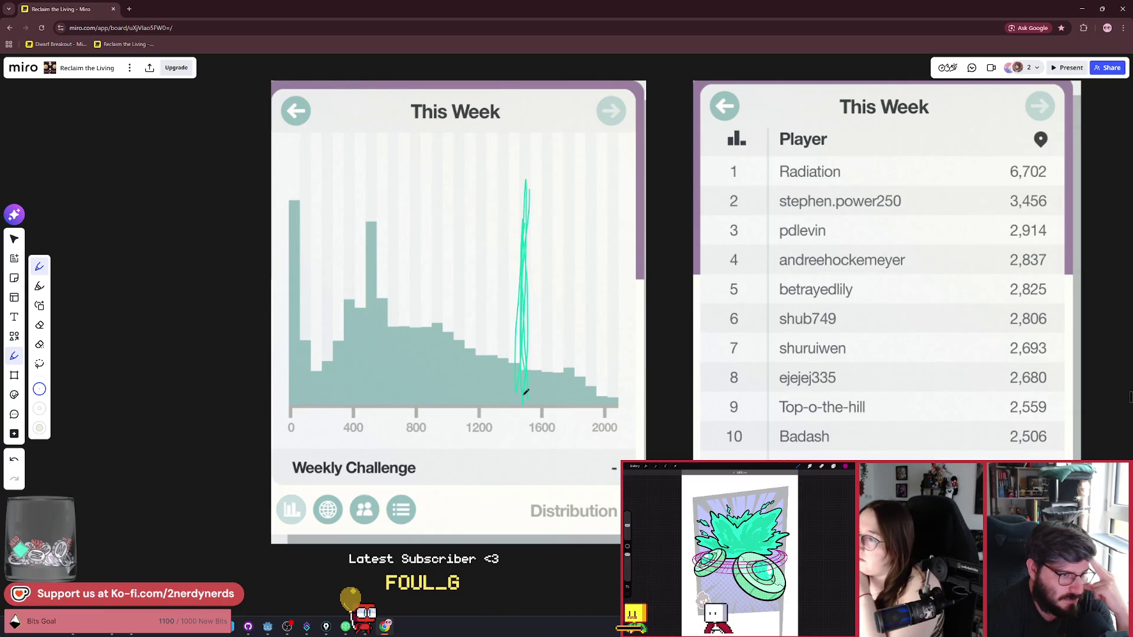
key(ctrl+z)
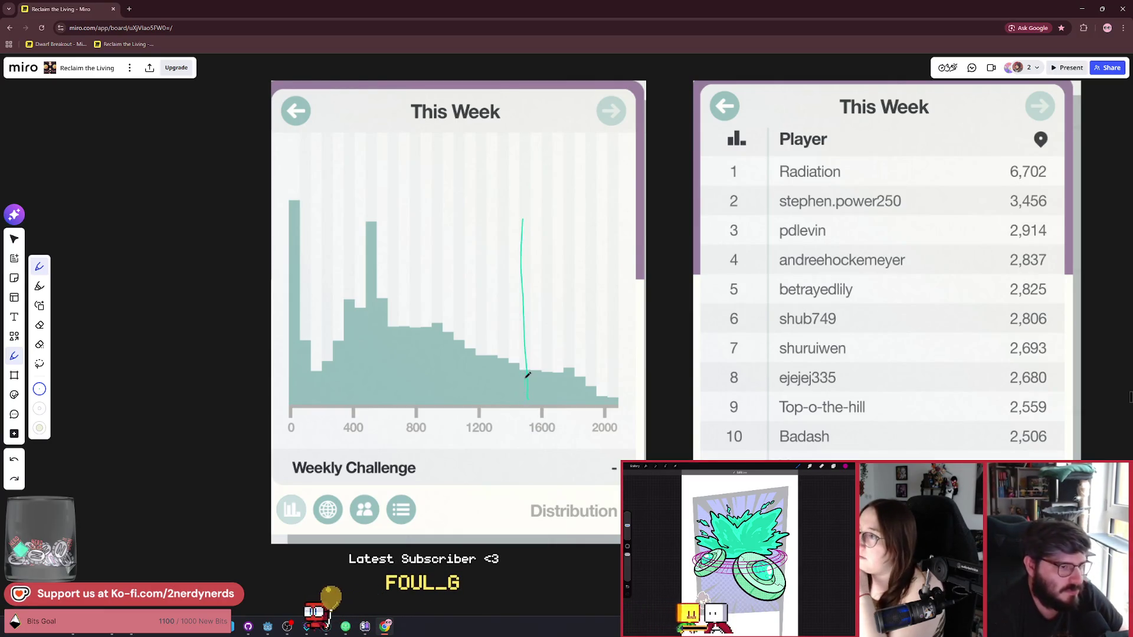
key(ctrl+z)
scroll(527, 376, up, 3)
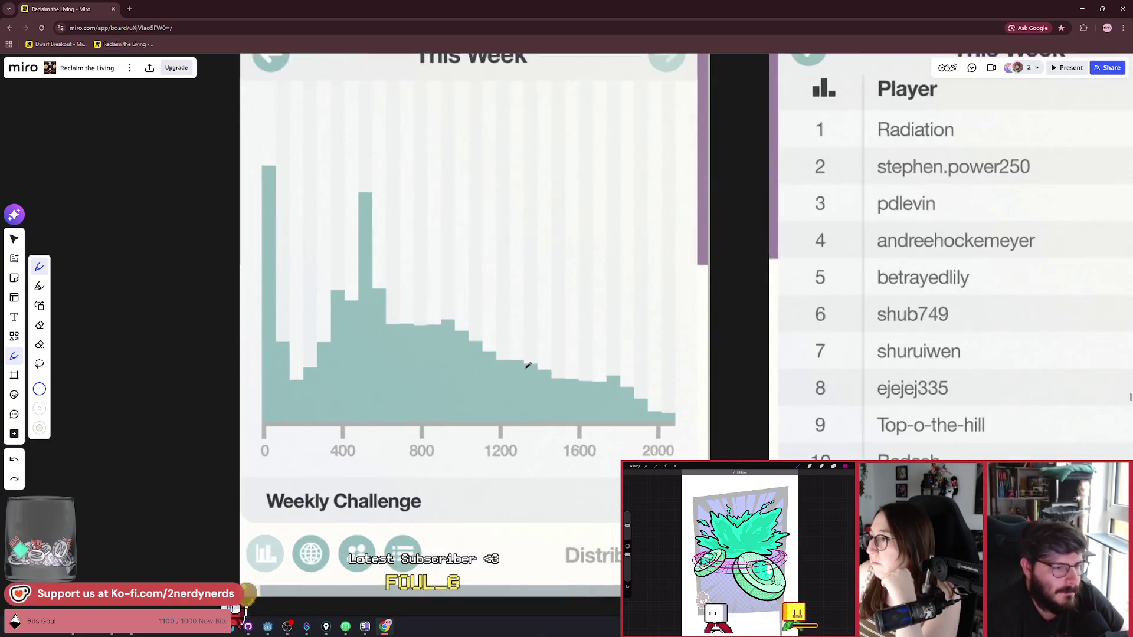
scroll(527, 348, down, 1)
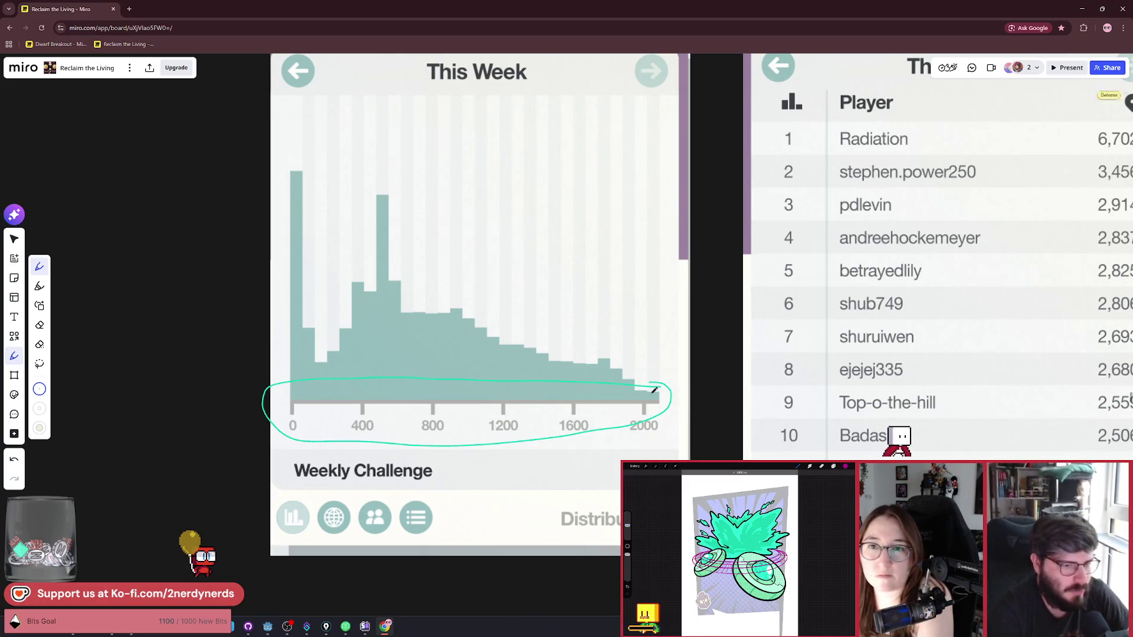
Step: Remove the teal axis circle and change the pen colour to black
key(ctrl+z)
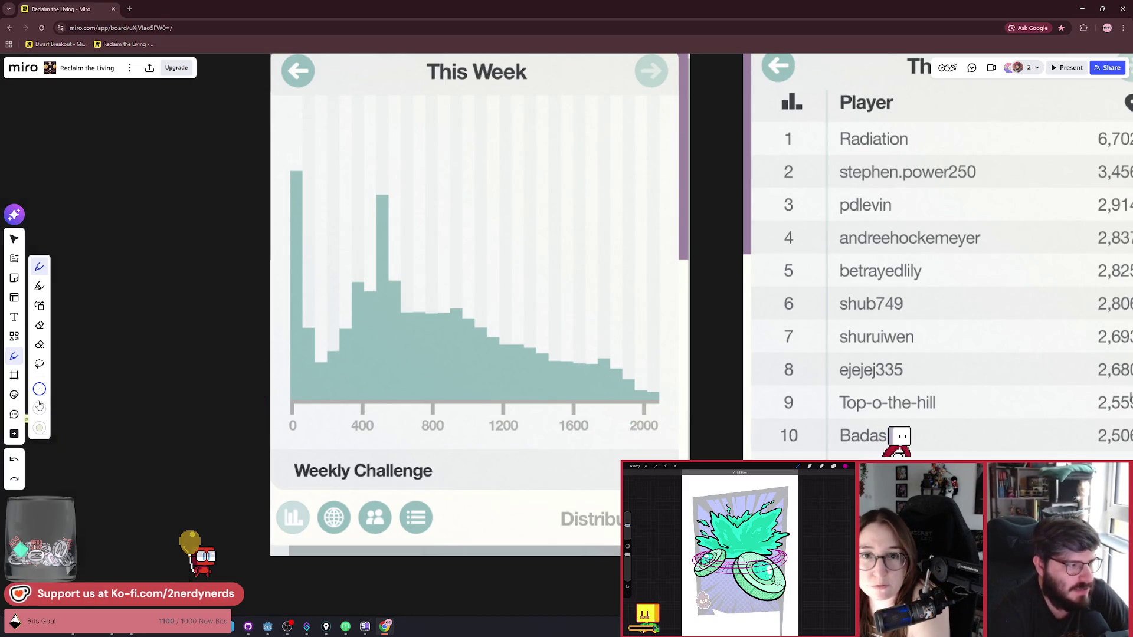
click(39, 406)
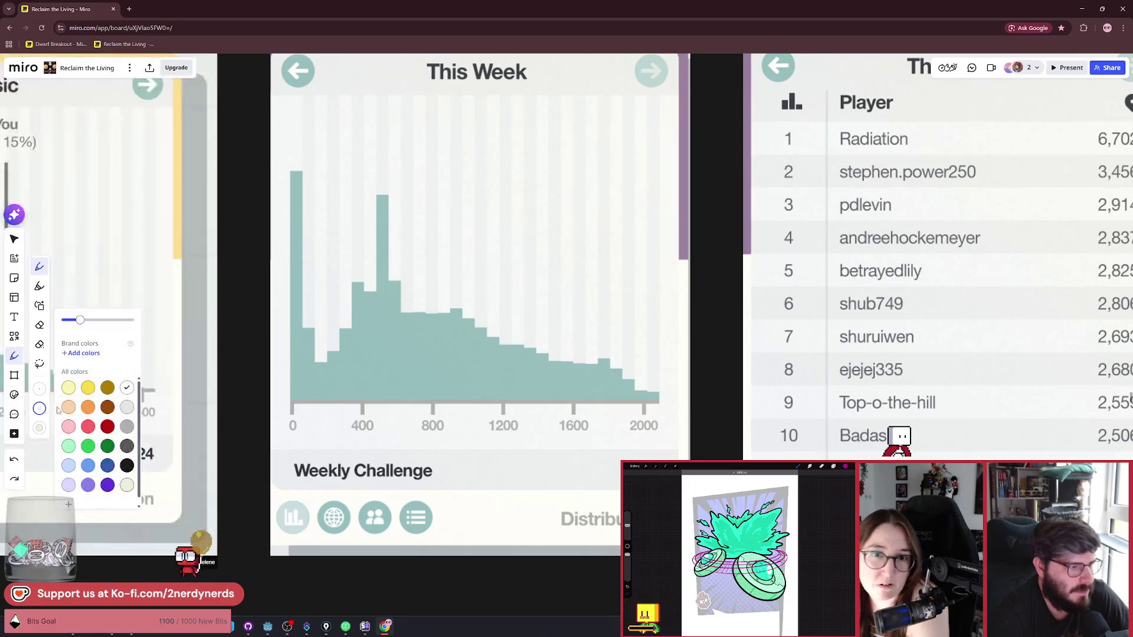
click(127, 465)
Step: Zoom in on the Classic chart, then pan right back to the This Week cards
scroll(444, 306, down, 3)
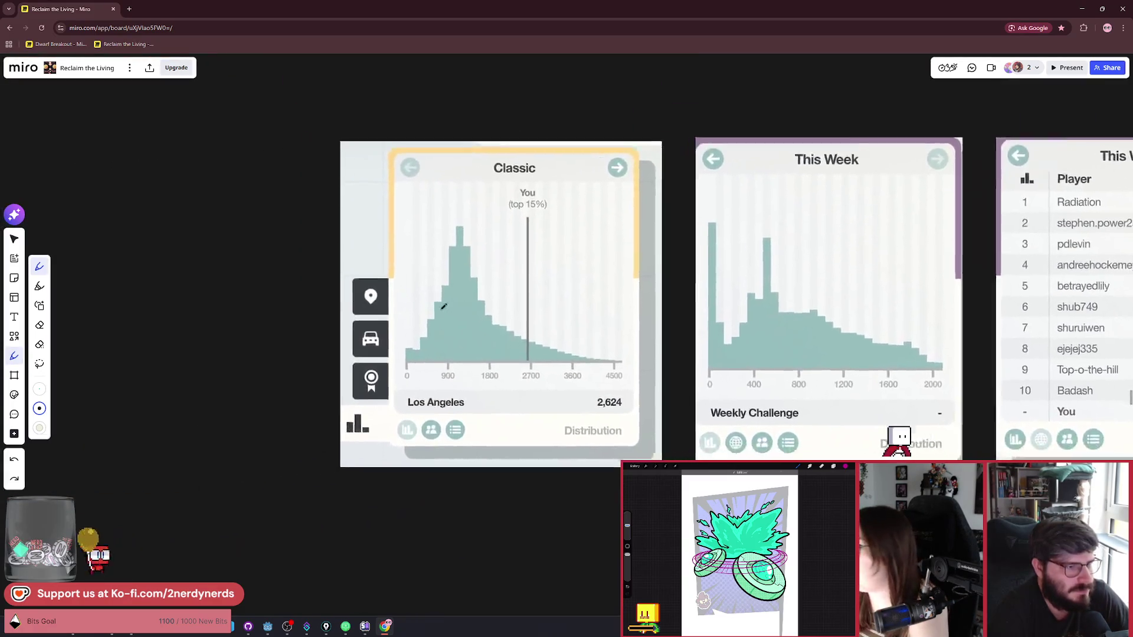
scroll(531, 350, up, 5)
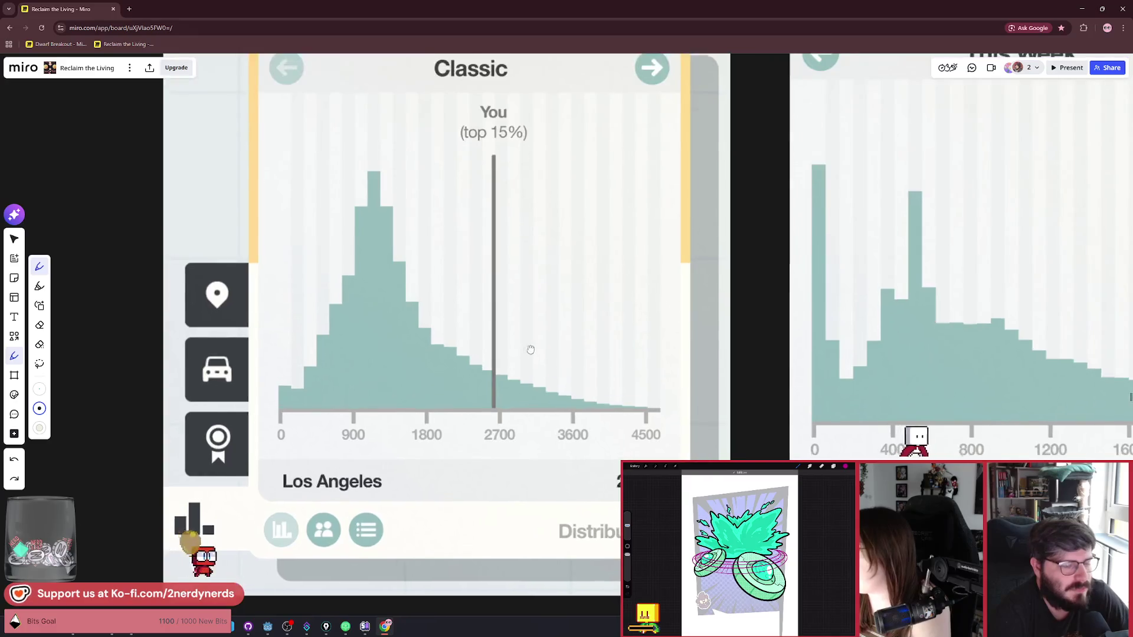
mouse_move(531, 350)
mouse_down()
mouse_move(546, 354)
mouse_move(534, 374)
mouse_up()
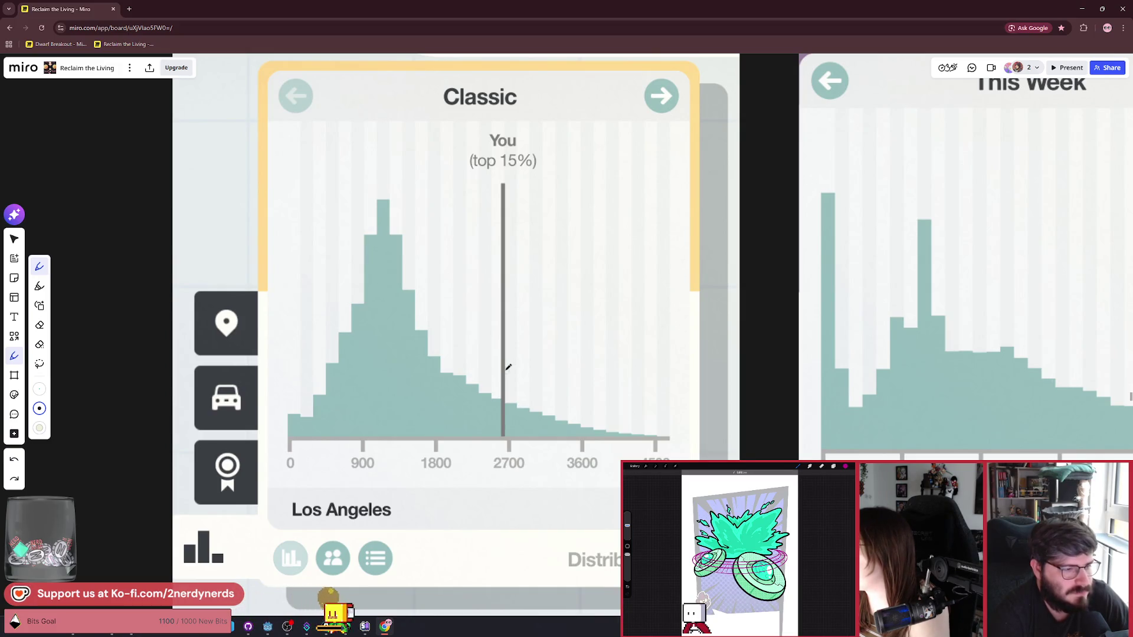
scroll(508, 367, down, 5)
scroll(622, 357, right, 3)
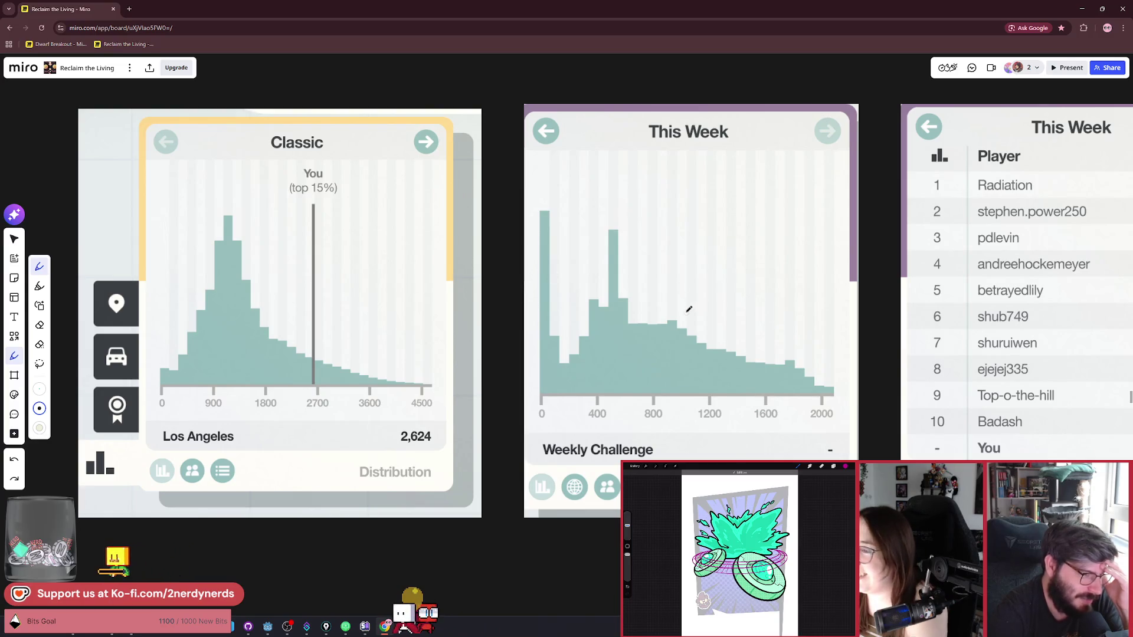
scroll(680, 311, right, 5)
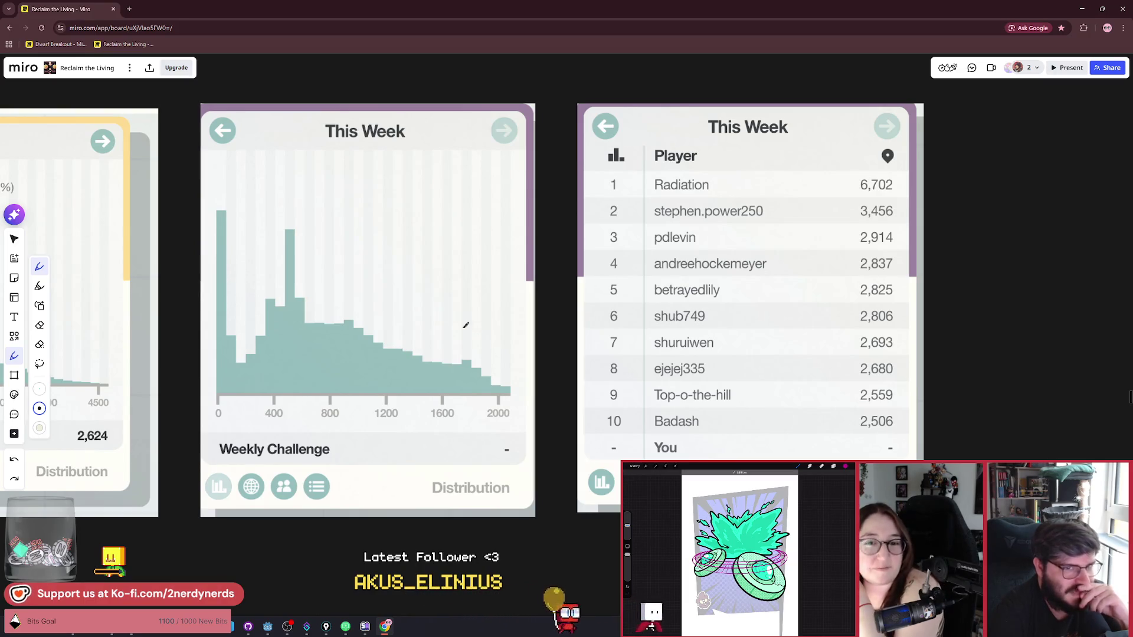
Step: Circle the leaderboard rows and score column, then briefly mark the second- and fourth-place names
scroll(633, 272, right, 5)
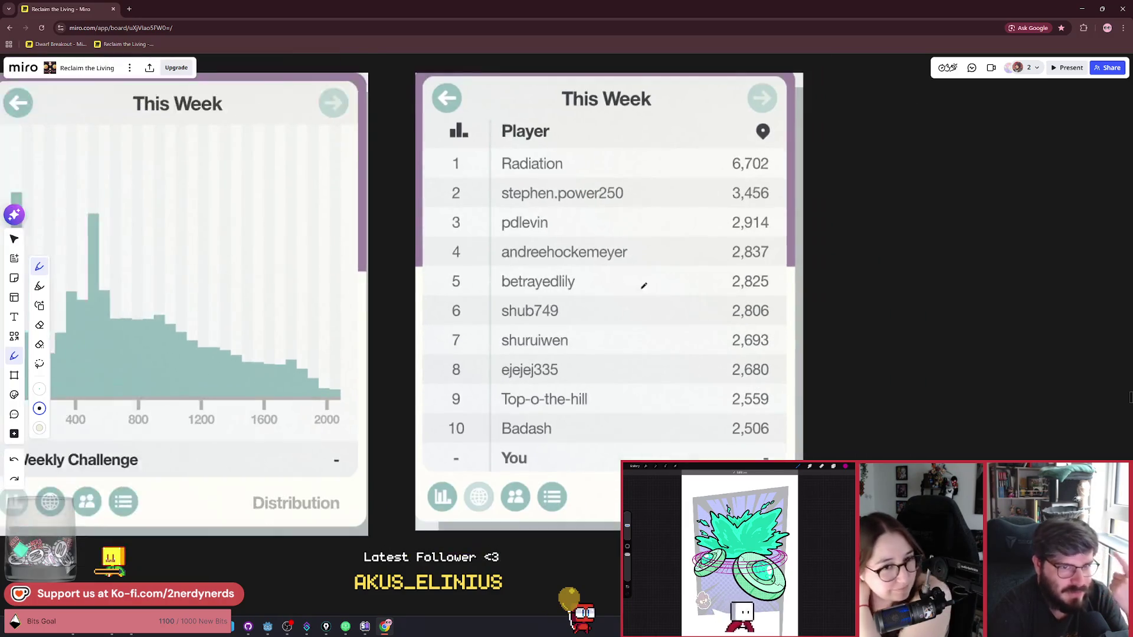
mouse_move(561, 106)
mouse_down()
mouse_move(353, 317)
mouse_move(418, 151)
mouse_up()
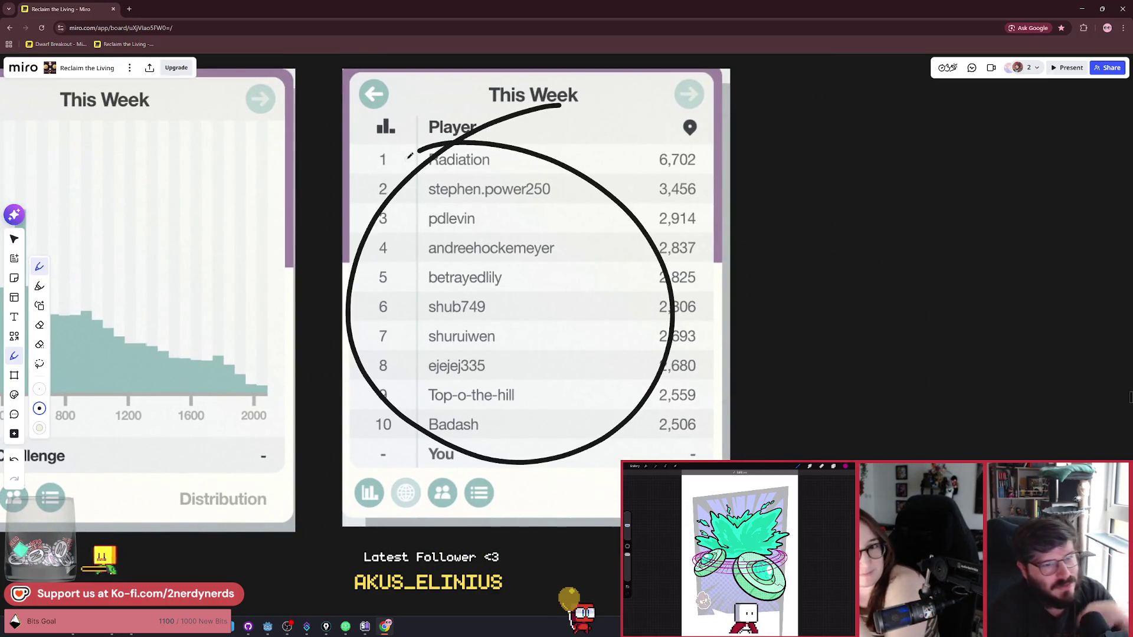
drag(708, 141, 667, 266)
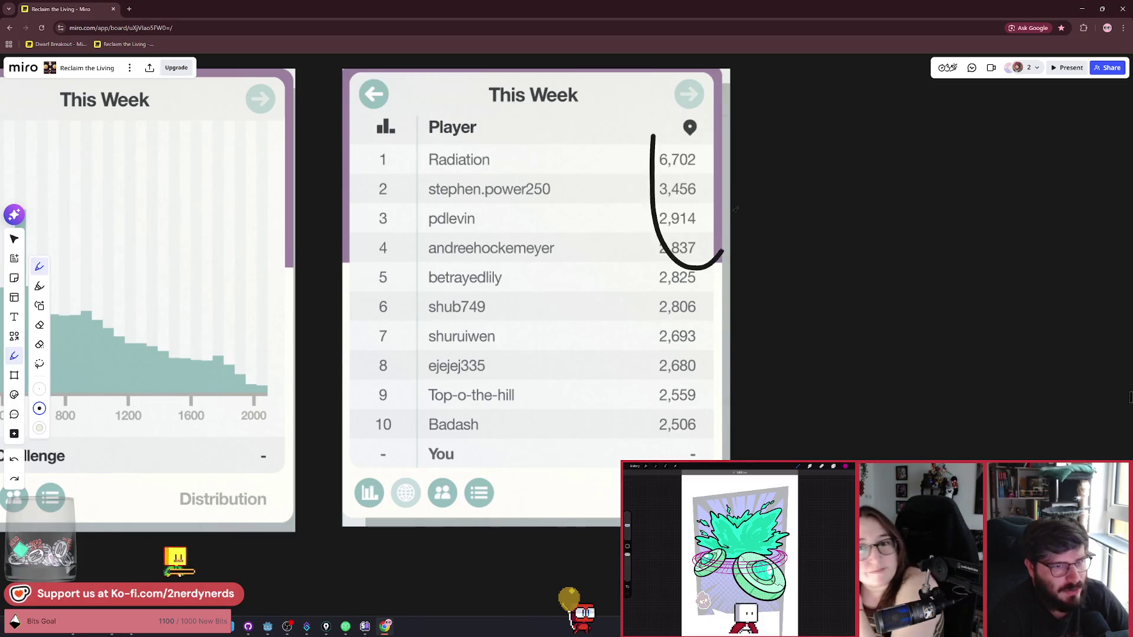
mouse_move(537, 156)
mouse_down()
mouse_move(425, 171)
mouse_move(448, 121)
mouse_up()
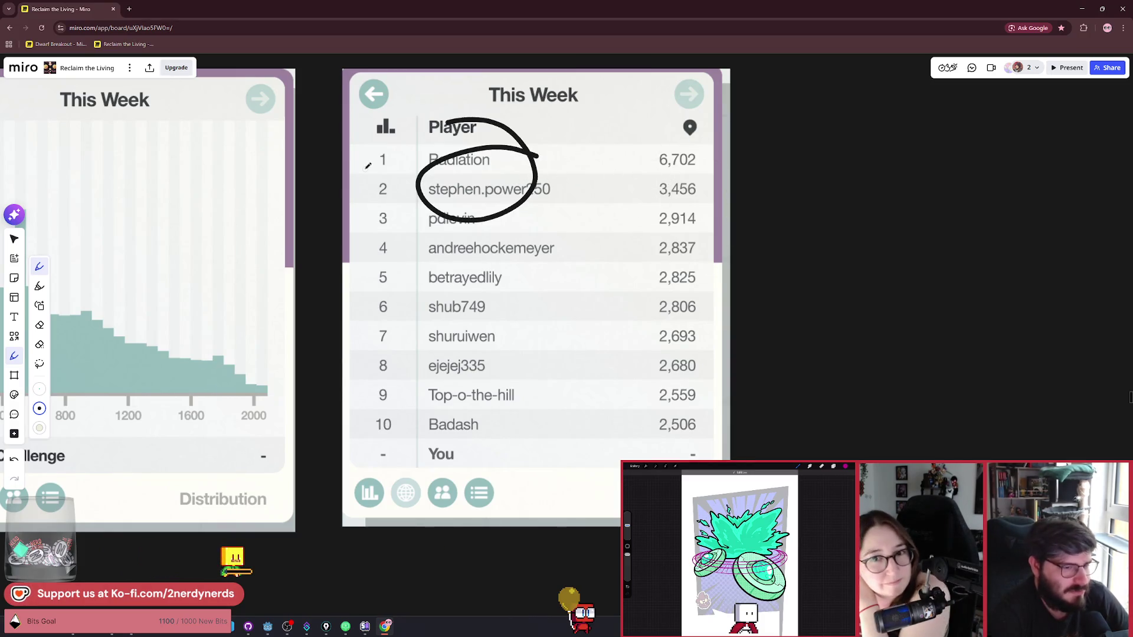
key(ctrl+z)
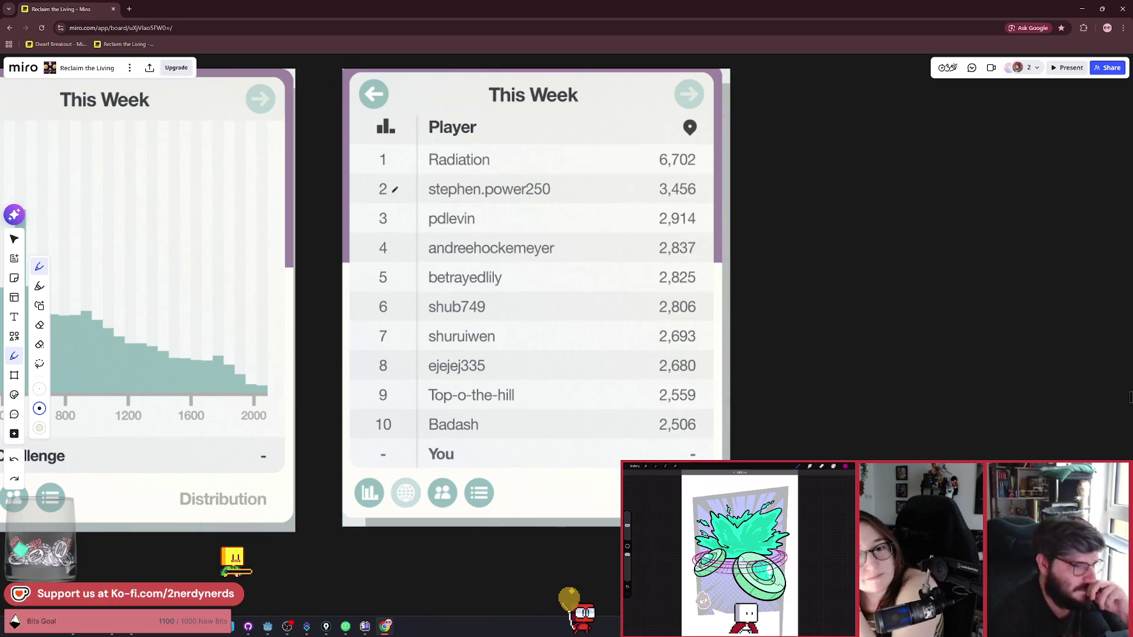
drag(429, 257, 576, 263)
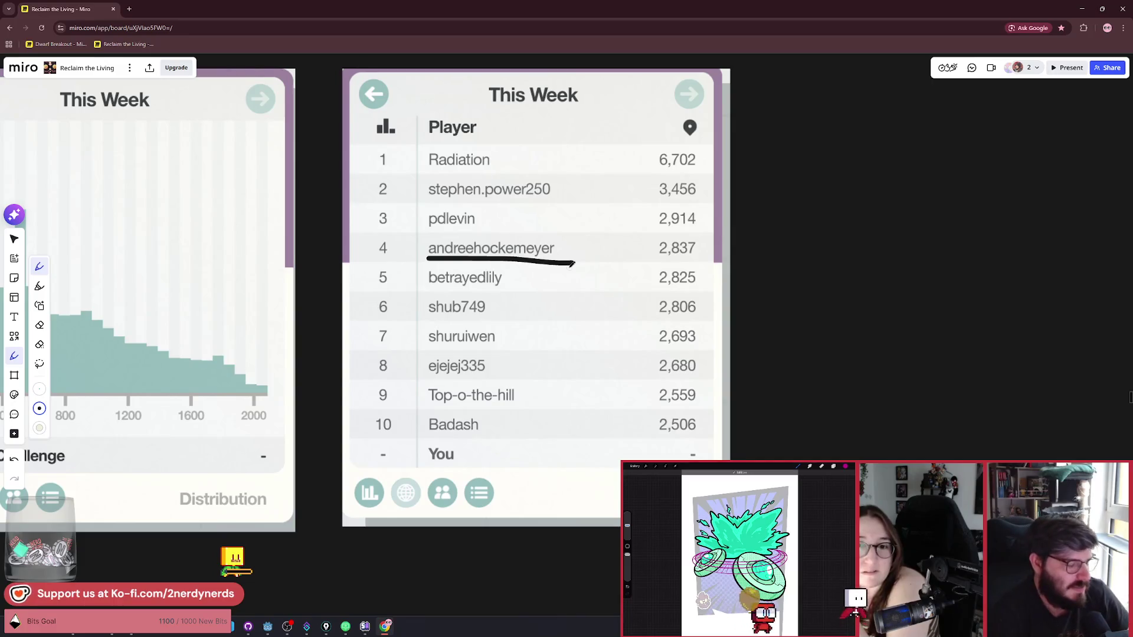
key(ctrl+z)
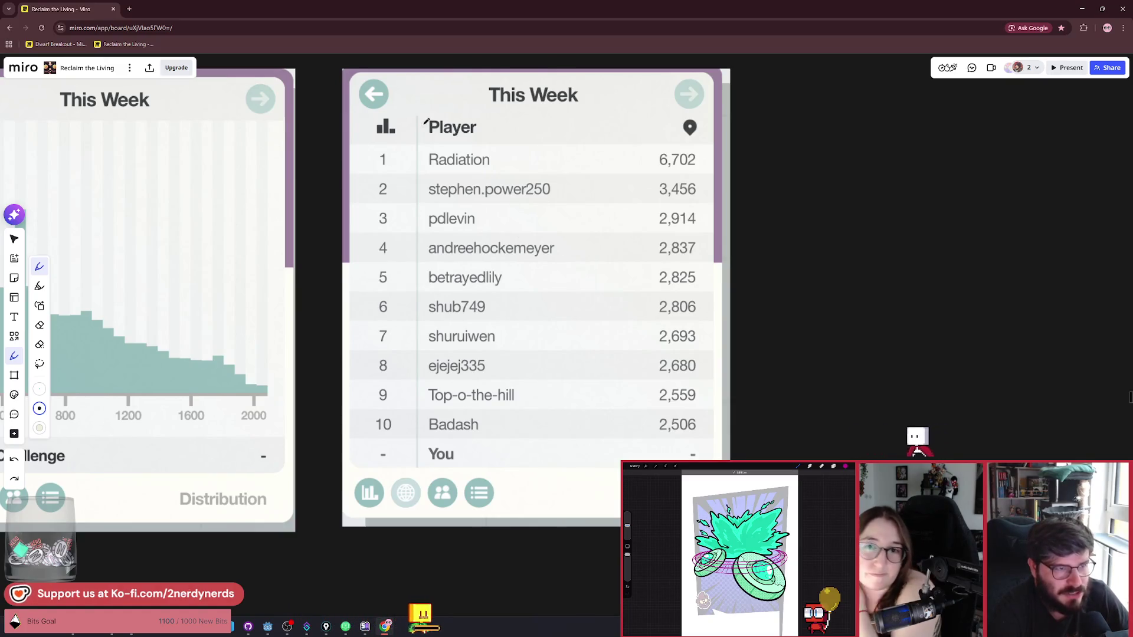
Step: Underline Radiation, then loop the leaderboard names twice, undoing each mark
drag(420, 177, 511, 169)
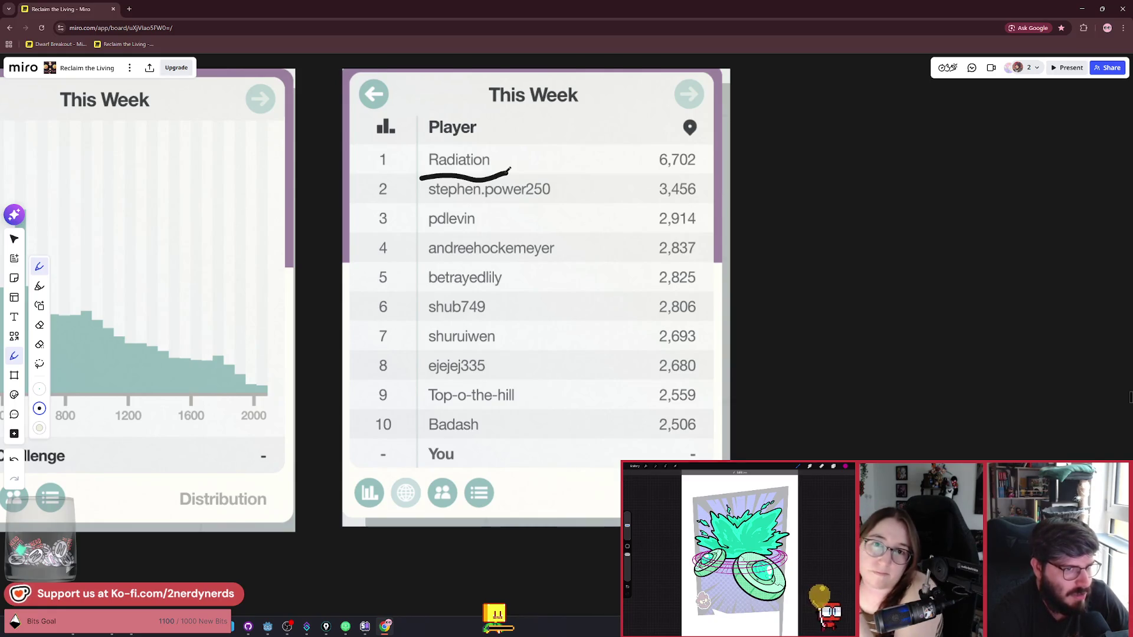
key(ctrl+z)
mouse_move(399, 215)
mouse_down()
mouse_move(597, 278)
mouse_move(506, 124)
mouse_move(411, 147)
mouse_up()
key(ctrl+z)
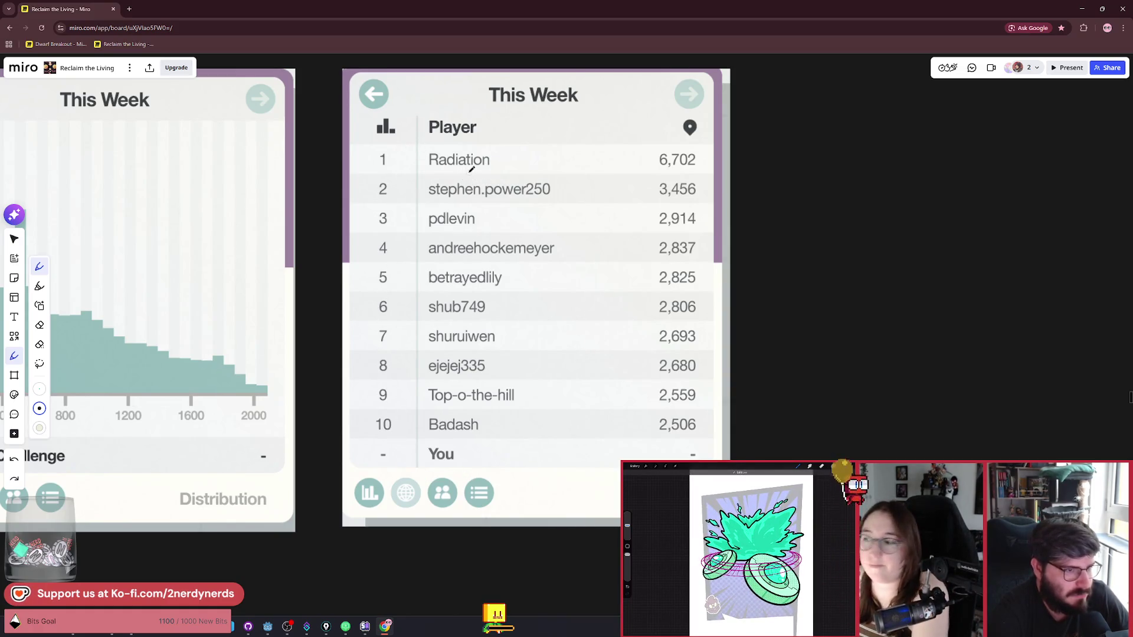
mouse_move(472, 169)
mouse_down()
mouse_move(393, 198)
mouse_move(614, 212)
mouse_move(475, 151)
mouse_up()
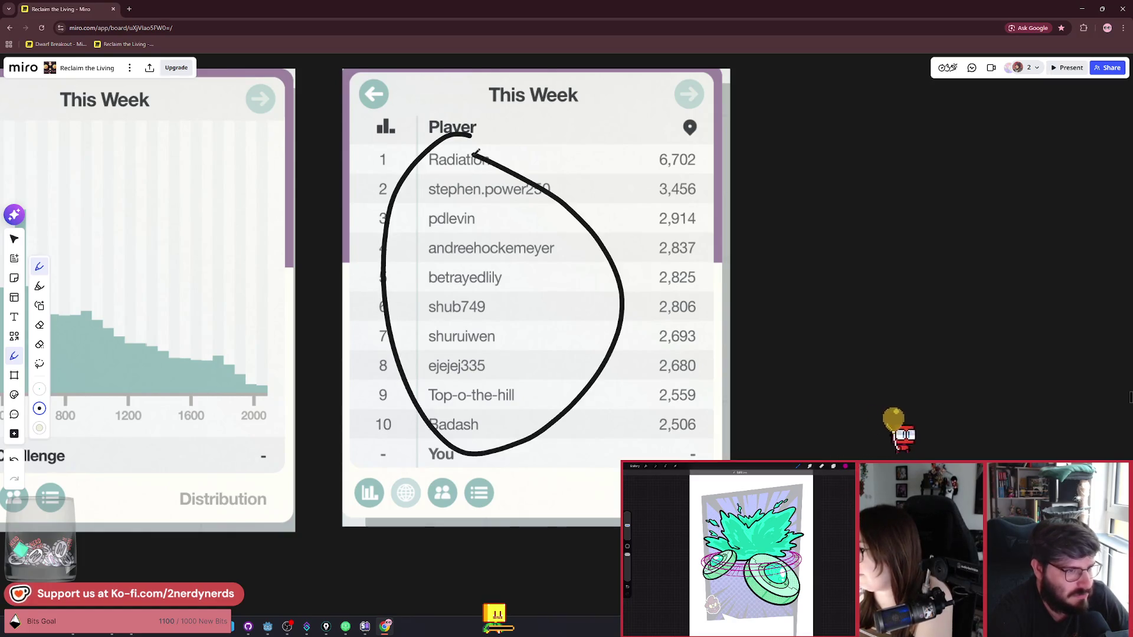
key(ctrl+z)
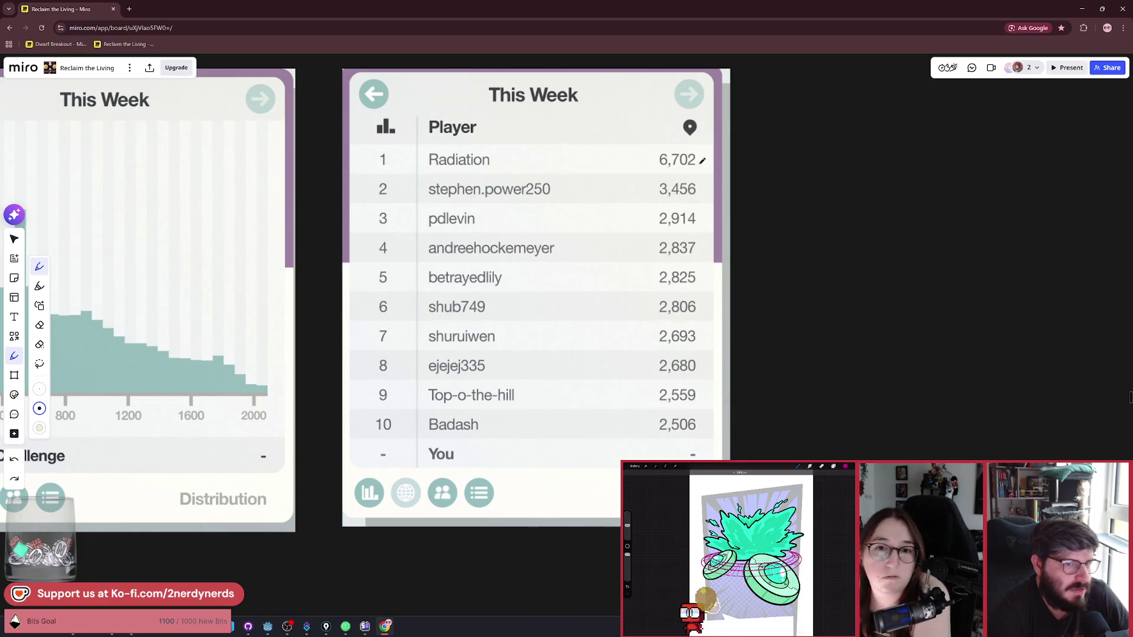
Step: Clear earlier marks, circle the top score 6,702, and undo it
key(ctrl+z)
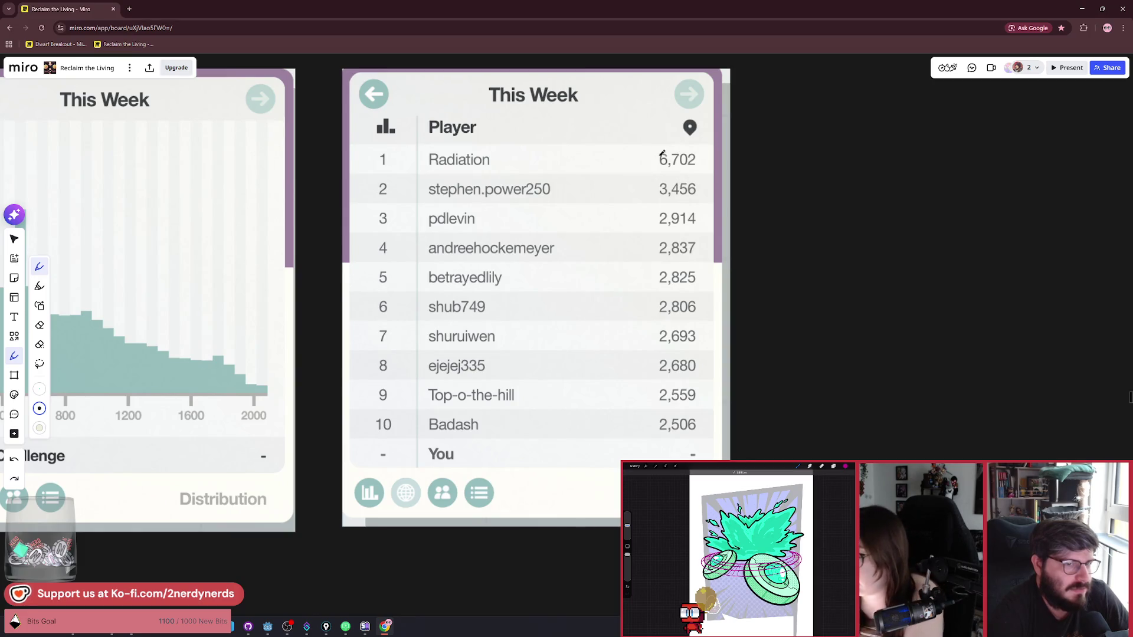
key(ctrl+z)
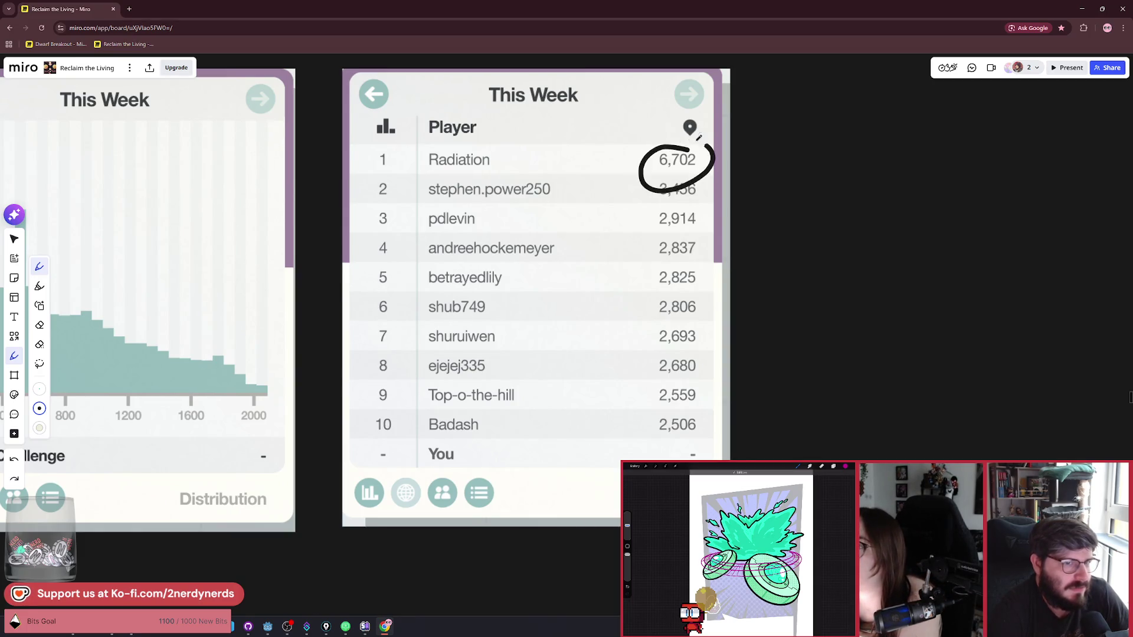
key(ctrl+z)
mouse_move(699, 137)
mouse_down()
mouse_move(707, 149)
mouse_move(646, 199)
mouse_move(701, 142)
mouse_up()
key(ctrl+z)
key(ctrl+z)
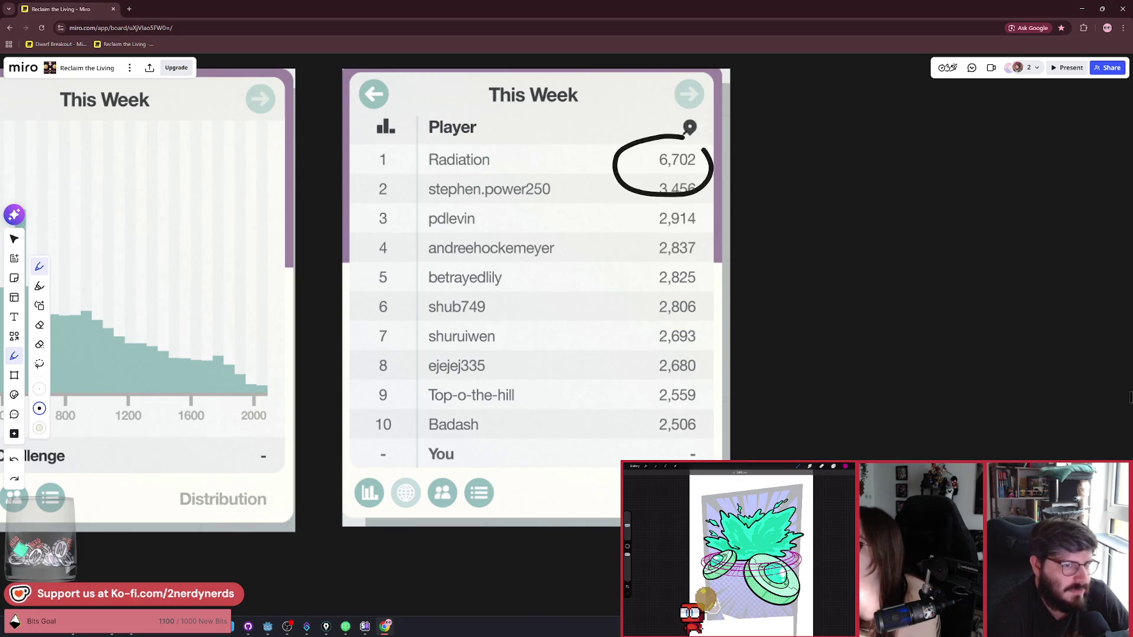
Step: Redraw circles around 6,702 several times, undoing each, then zoom out to the histogram
key(ctrl+z)
mouse_move(643, 189)
mouse_down()
mouse_move(699, 159)
mouse_move(646, 183)
mouse_move(664, 151)
mouse_move(608, 141)
mouse_up()
key(ctrl+z)
key(ctrl+z)
drag(693, 137, 678, 133)
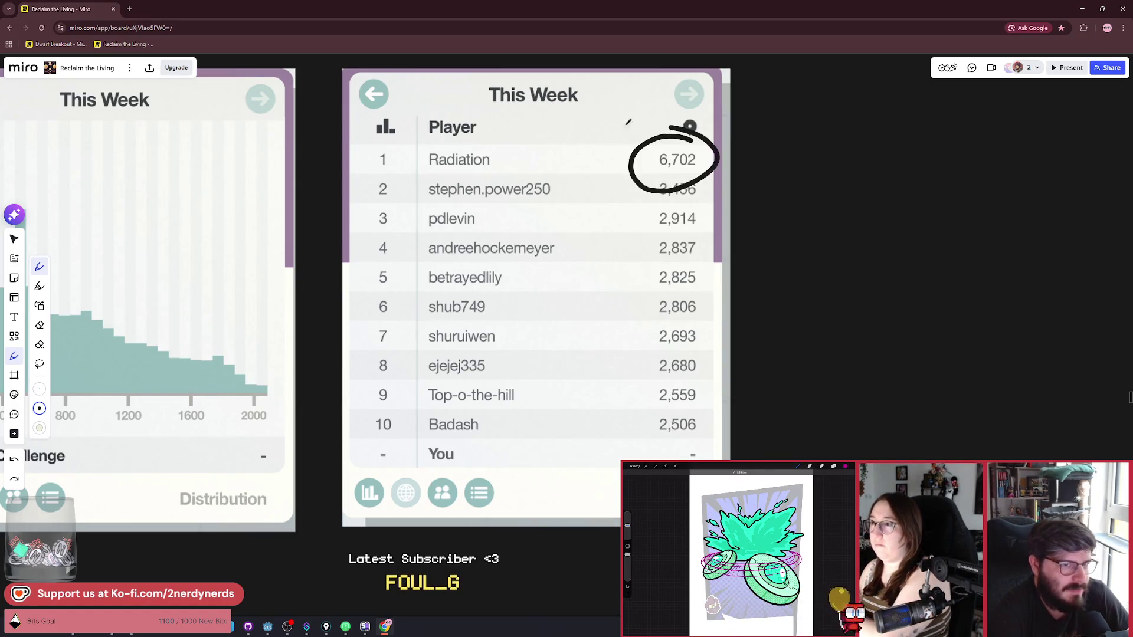
key(ctrl+z)
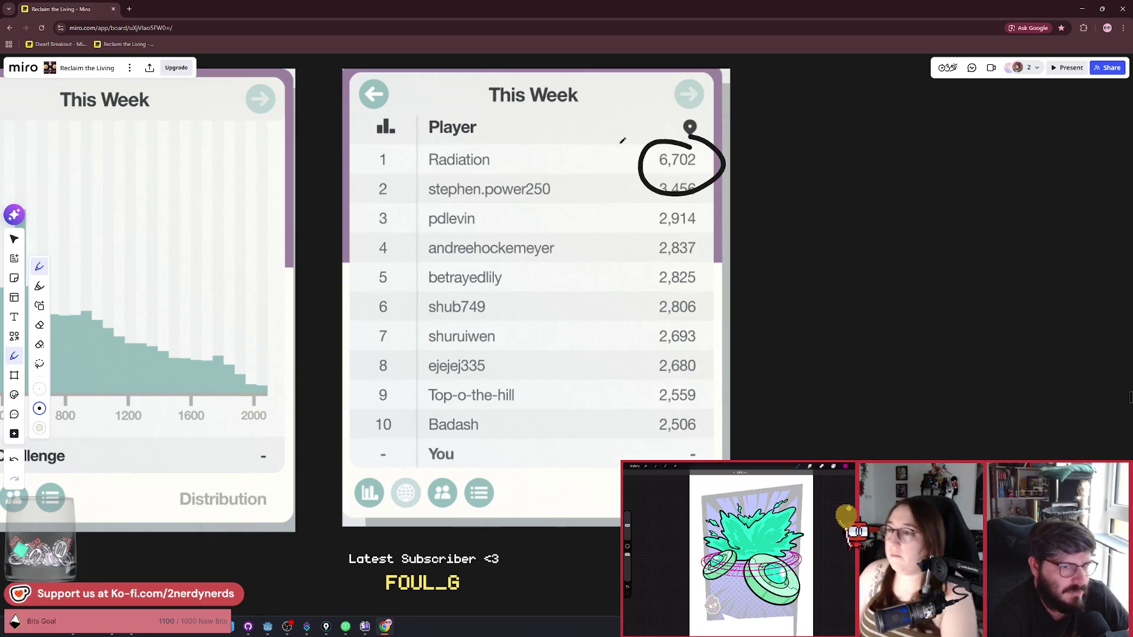
key(ctrl+z)
mouse_move(687, 144)
mouse_down()
mouse_move(717, 156)
mouse_move(631, 111)
mouse_up()
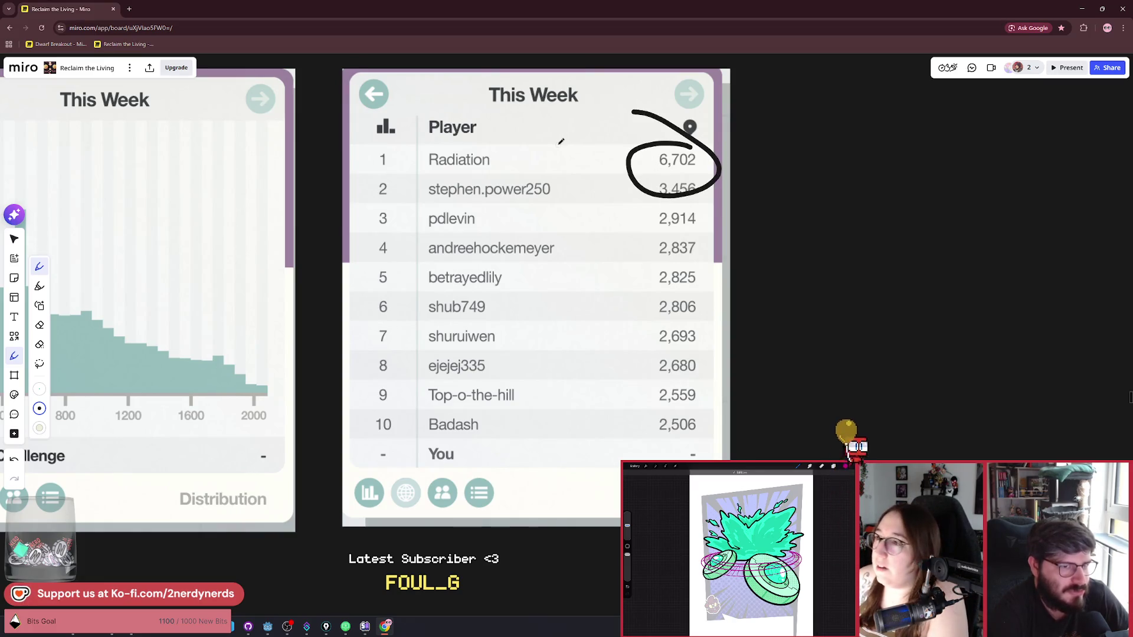
key(ctrl+z)
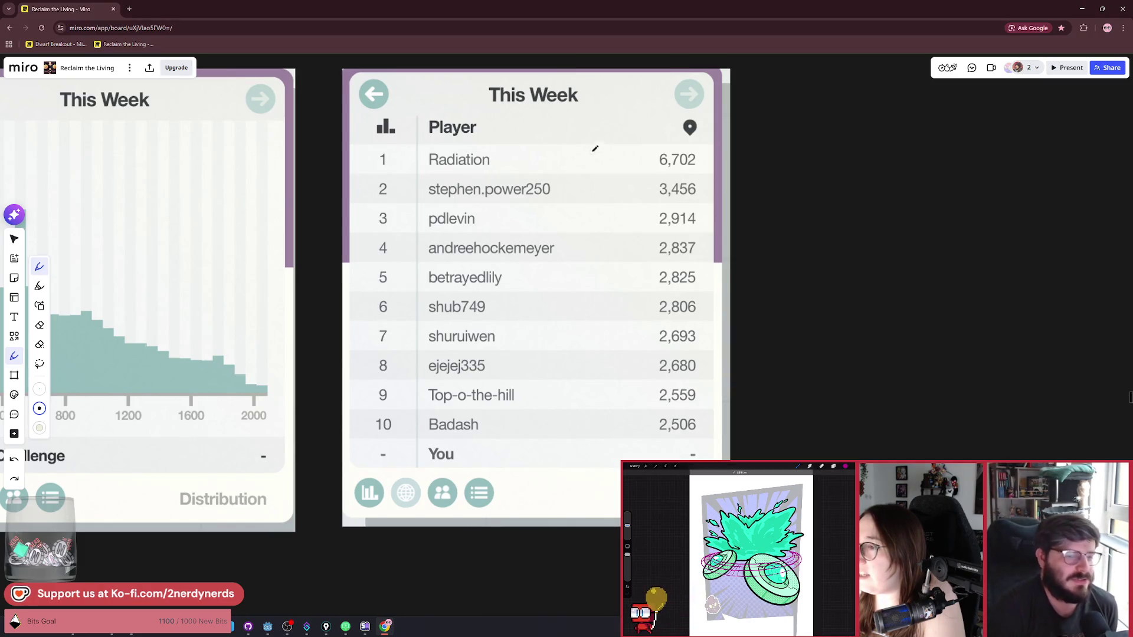
scroll(797, 267, down, 2)
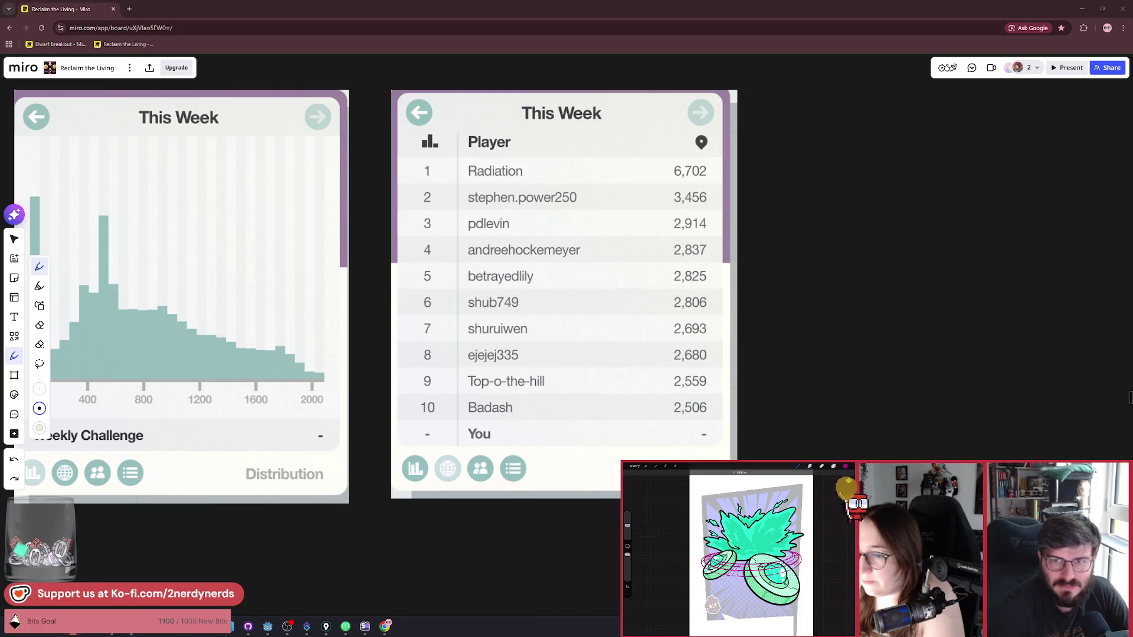
scroll(721, 299, down, 2)
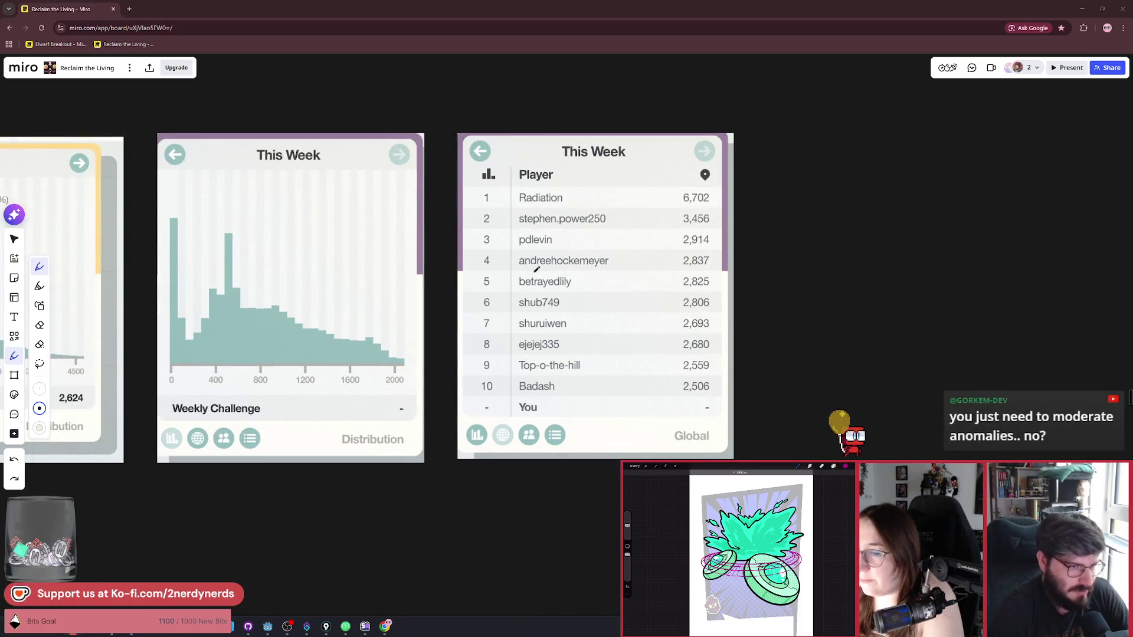
Step: Loop the leaderboard's top nine rows with the pen
scroll(610, 324, up, 2)
scroll(706, 314, up, 2)
scroll(759, 301, left, 2)
scroll(759, 301, down, 3)
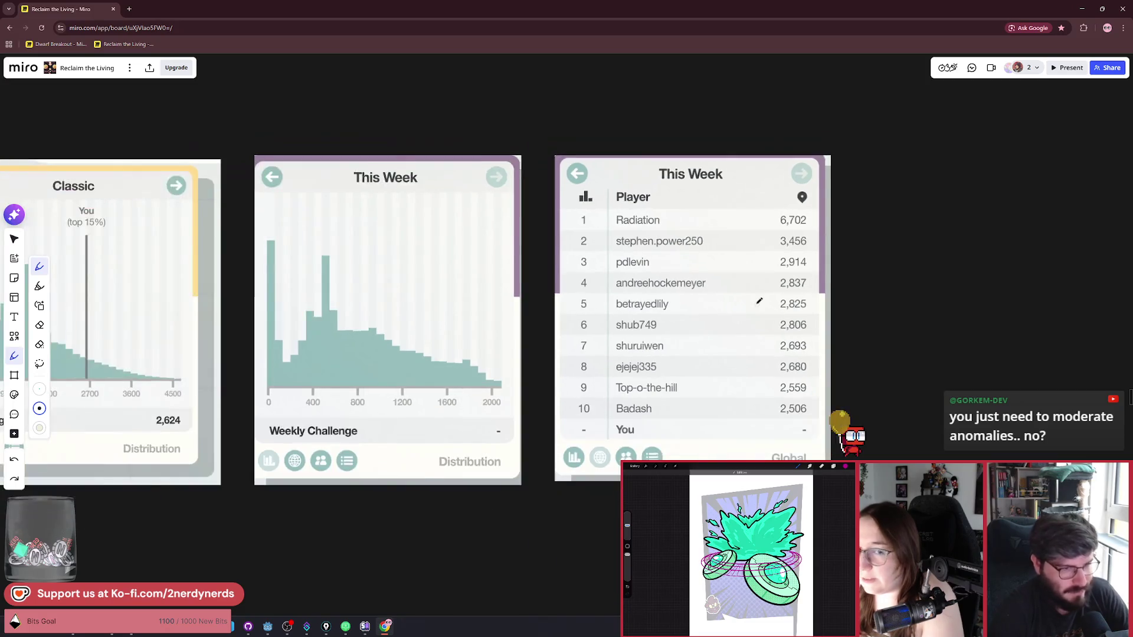
scroll(756, 302, up, 4)
mouse_move(654, 182)
mouse_down()
mouse_move(761, 444)
mouse_move(581, 239)
mouse_up()
Step: Zoom and pan until the Classic card shows fully, then loop leaderboard rows 2 through 10
scroll(464, 293, down, 3)
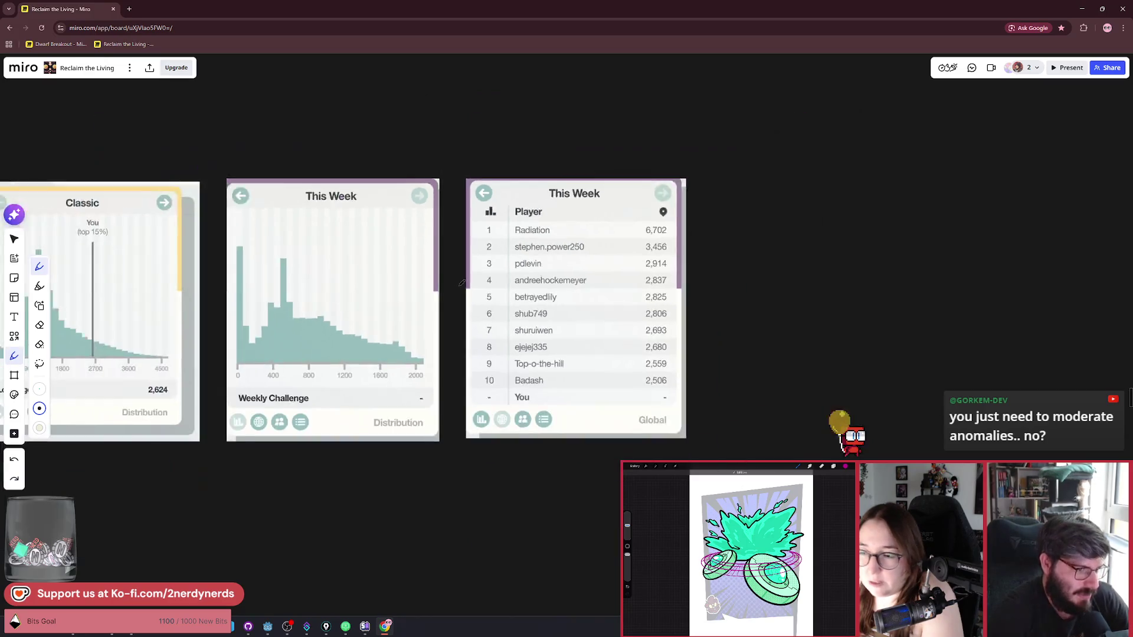
scroll(586, 281, left, 3)
scroll(543, 273, up, 2)
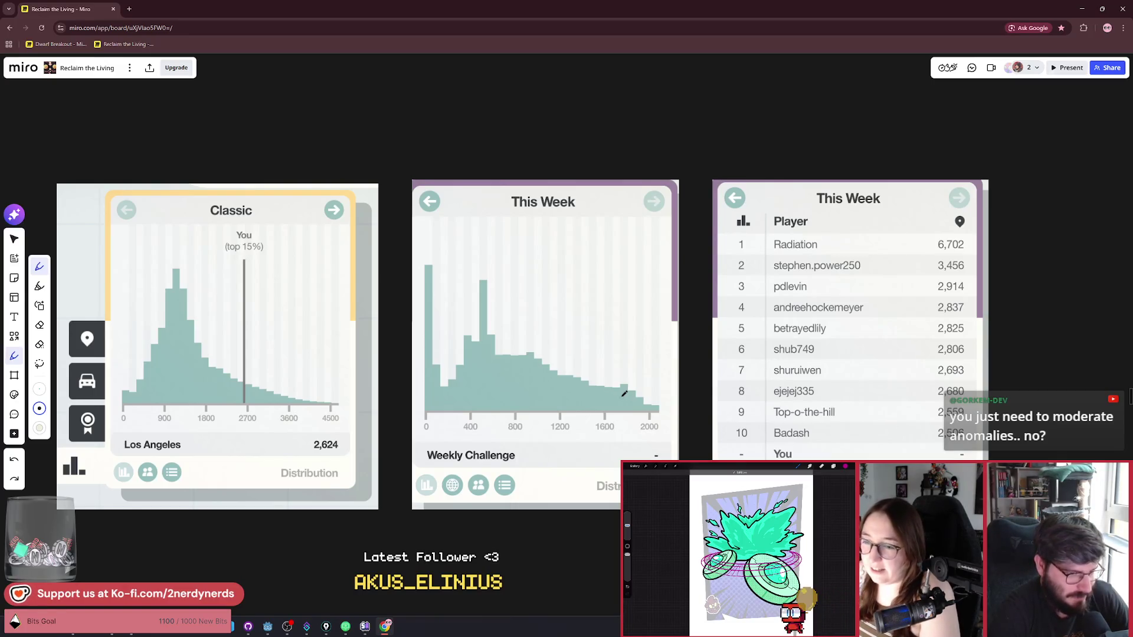
drag(682, 373, 621, 364)
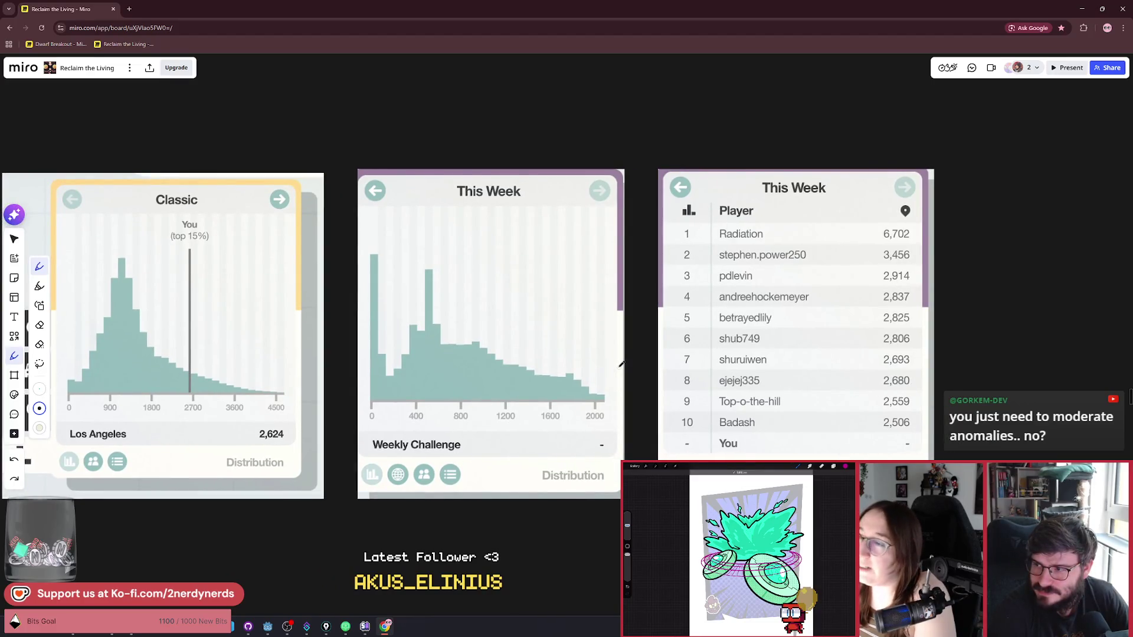
scroll(621, 364, up, 3)
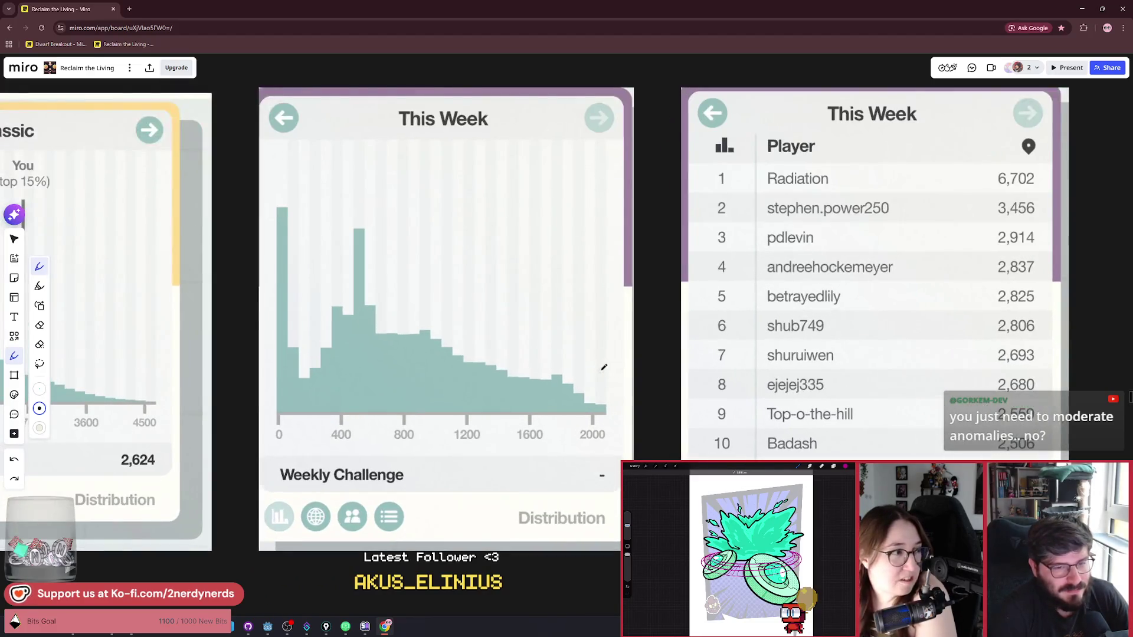
scroll(604, 367, down, 1)
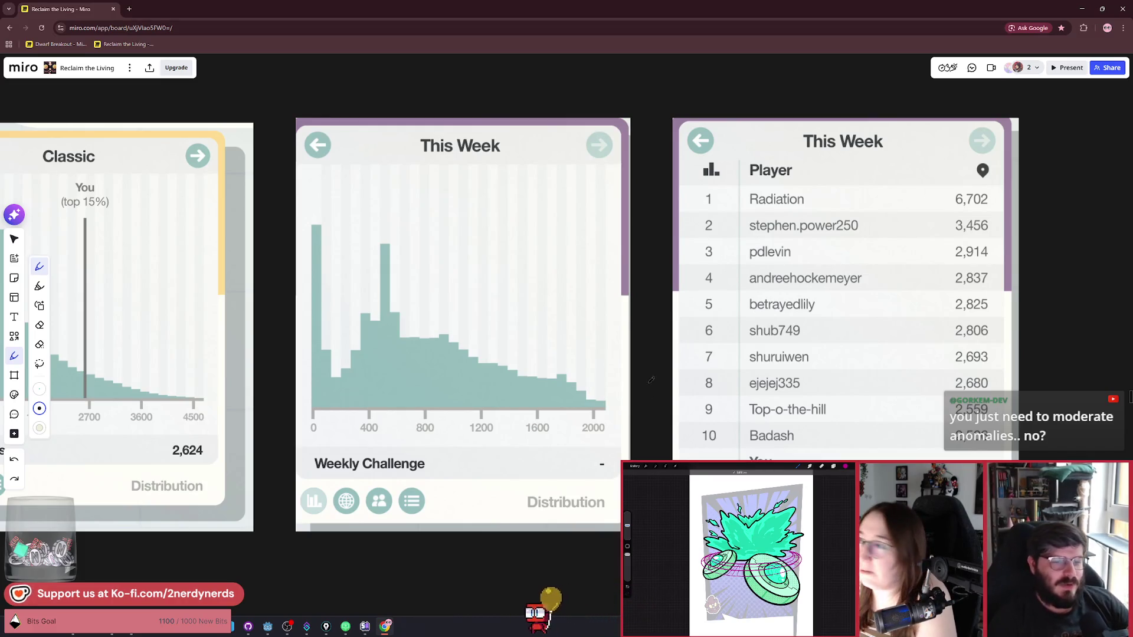
scroll(629, 341, down, 1)
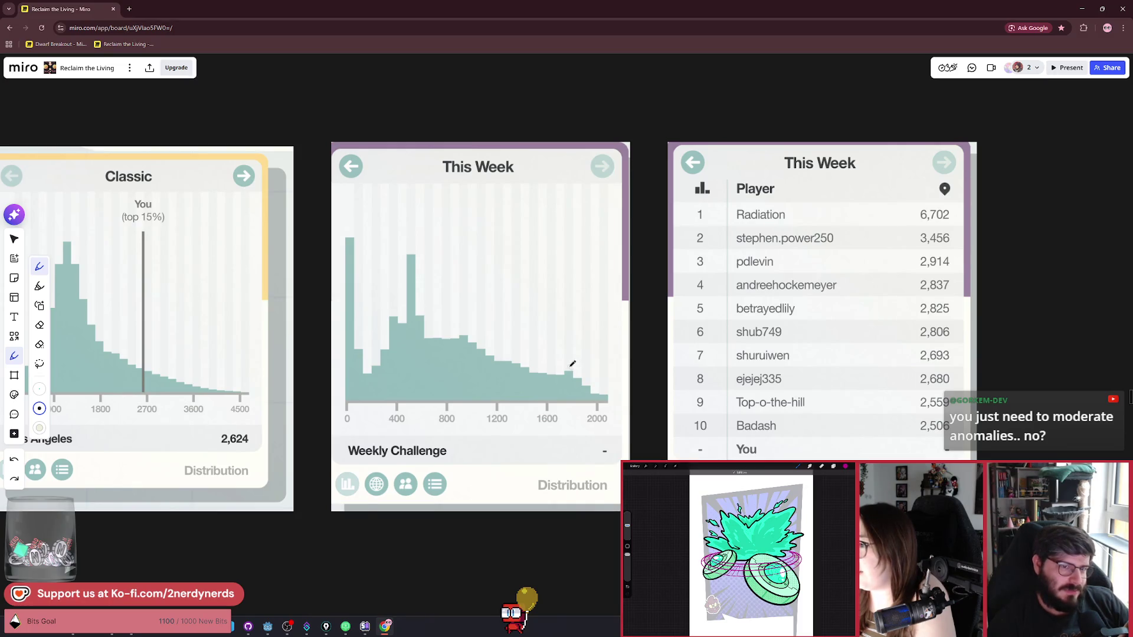
scroll(572, 364, down, 3)
scroll(572, 364, up, 2)
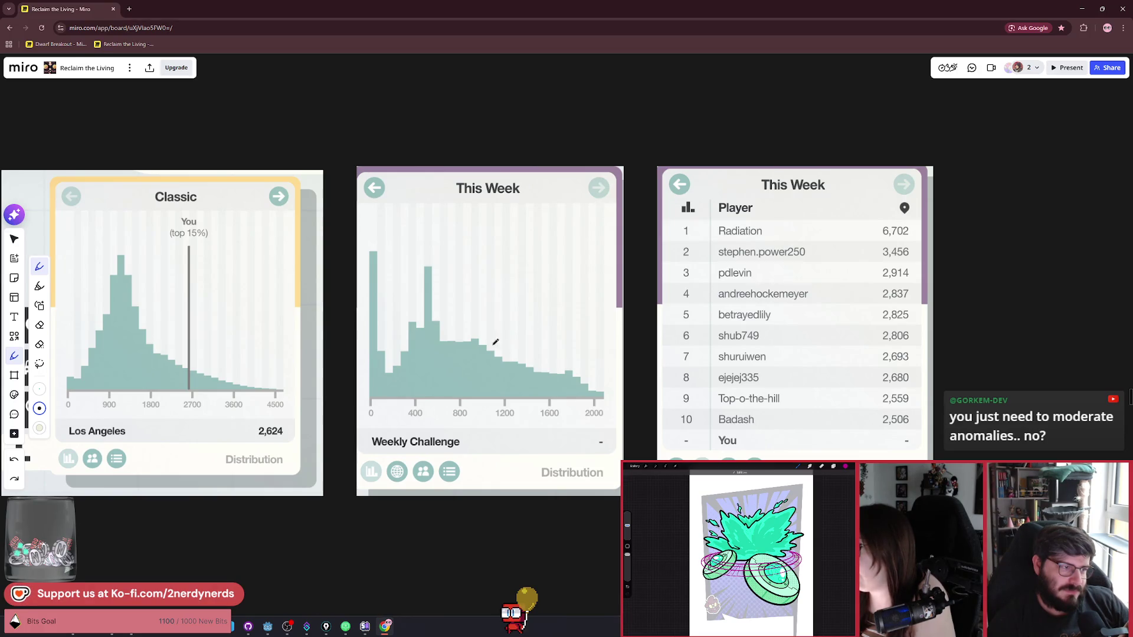
drag(495, 343, 600, 334)
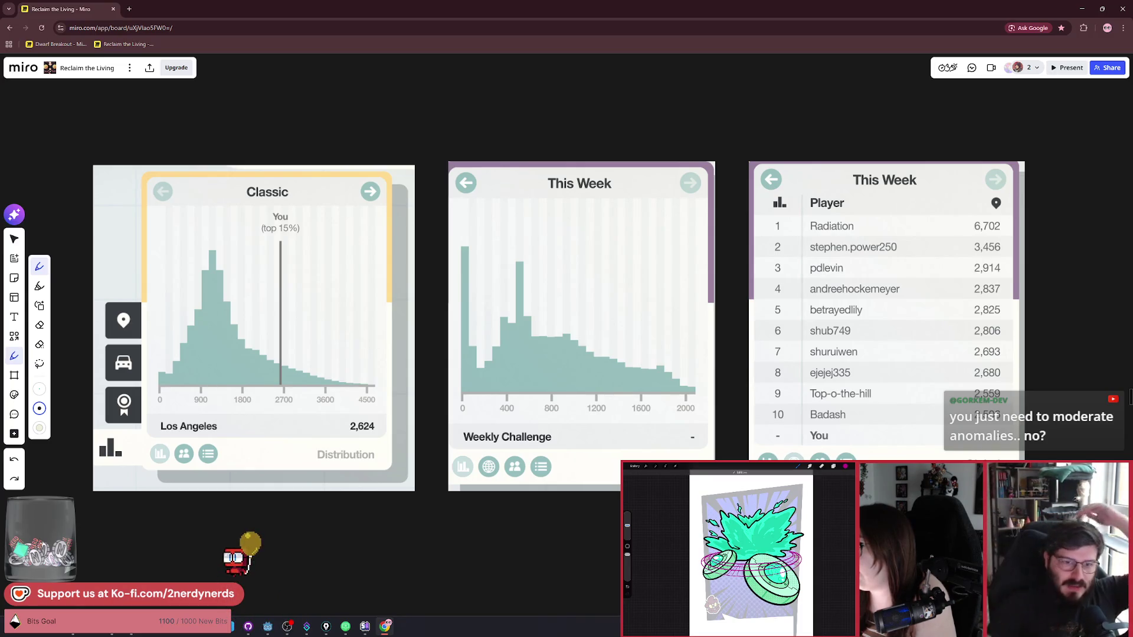
scroll(567, 325, right, 3)
mouse_move(729, 227)
mouse_down()
mouse_move(664, 354)
mouse_move(684, 233)
mouse_up()
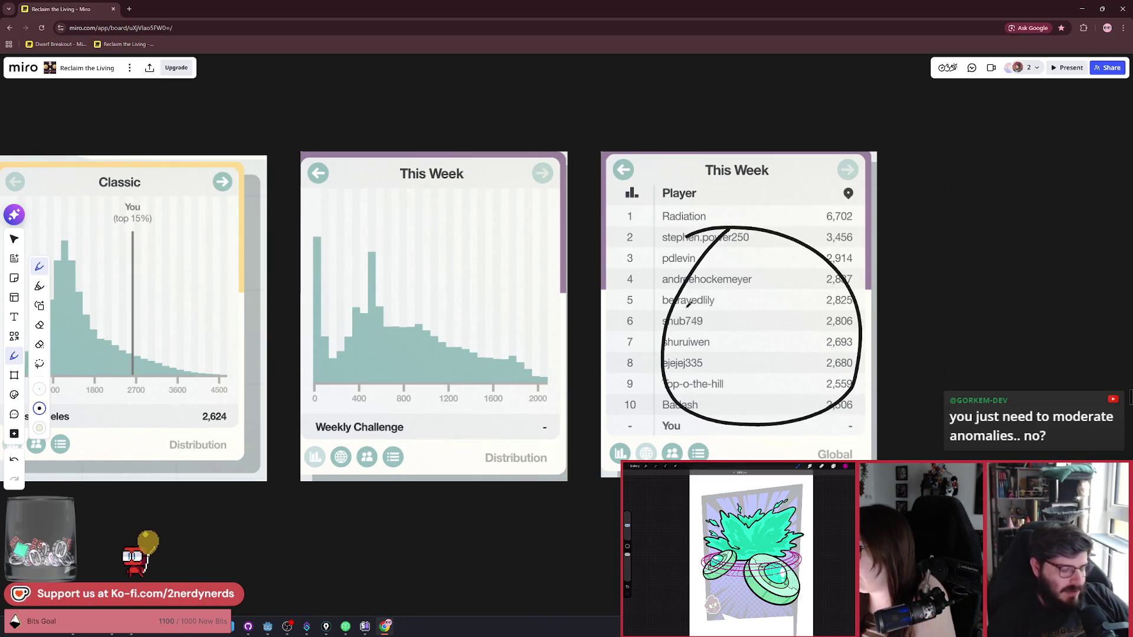
Step: Loop leaderboard rows 1–9, rows 3–8 and the top five players, undoing the last loop
scroll(688, 303, right, 2)
scroll(679, 421, up, 3)
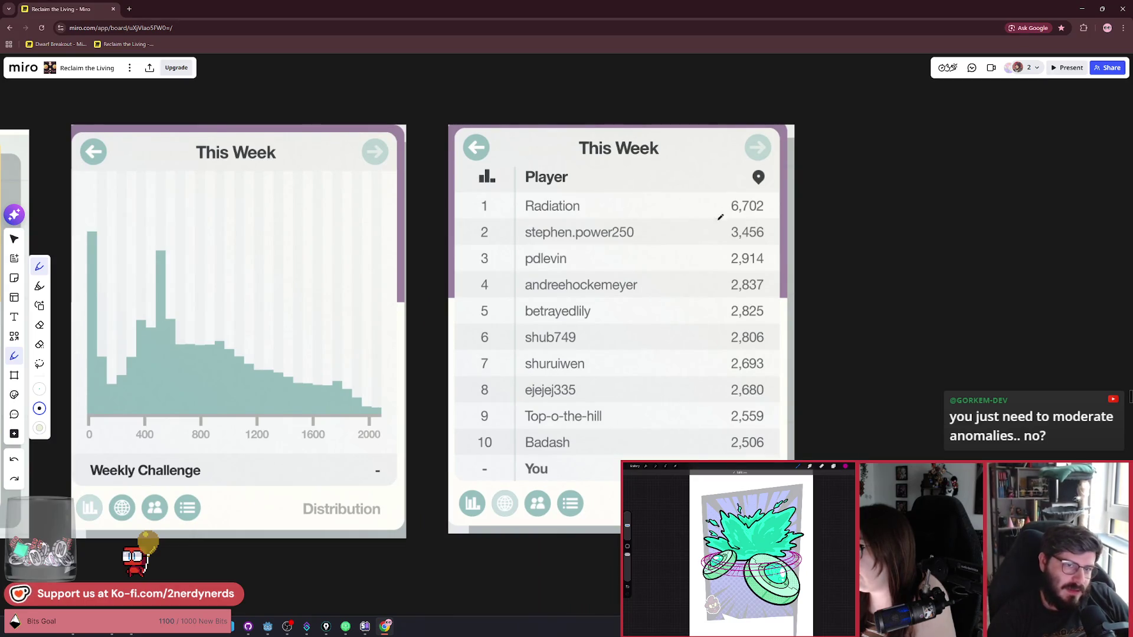
mouse_move(699, 176)
mouse_down()
mouse_move(646, 176)
mouse_move(599, 202)
mouse_up()
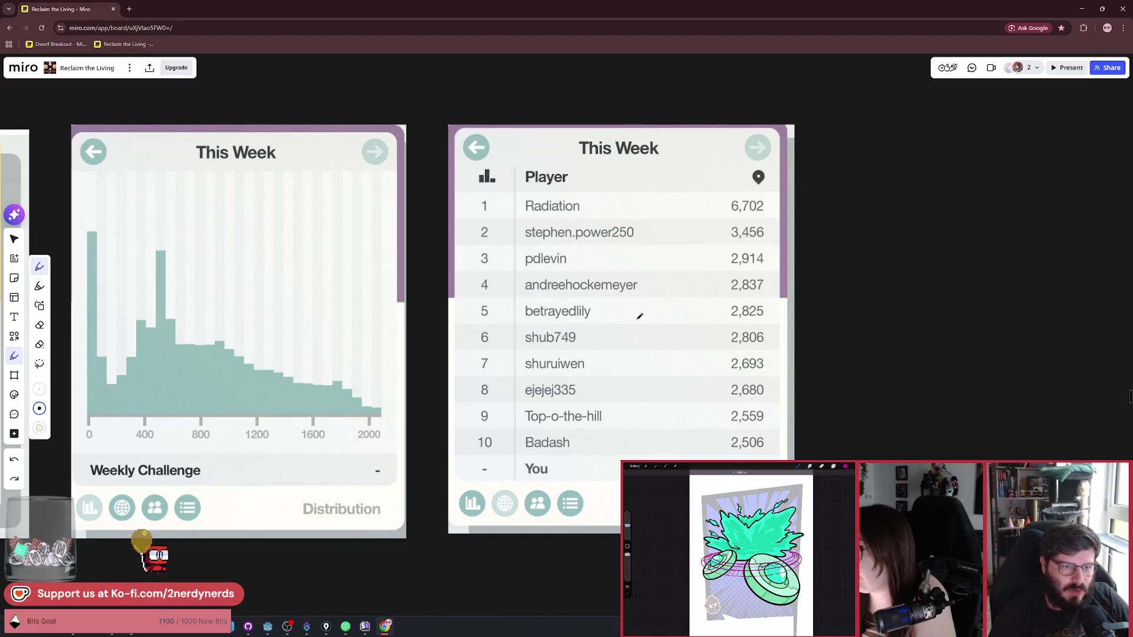
mouse_move(627, 249)
mouse_down()
mouse_move(566, 378)
mouse_move(634, 255)
mouse_up()
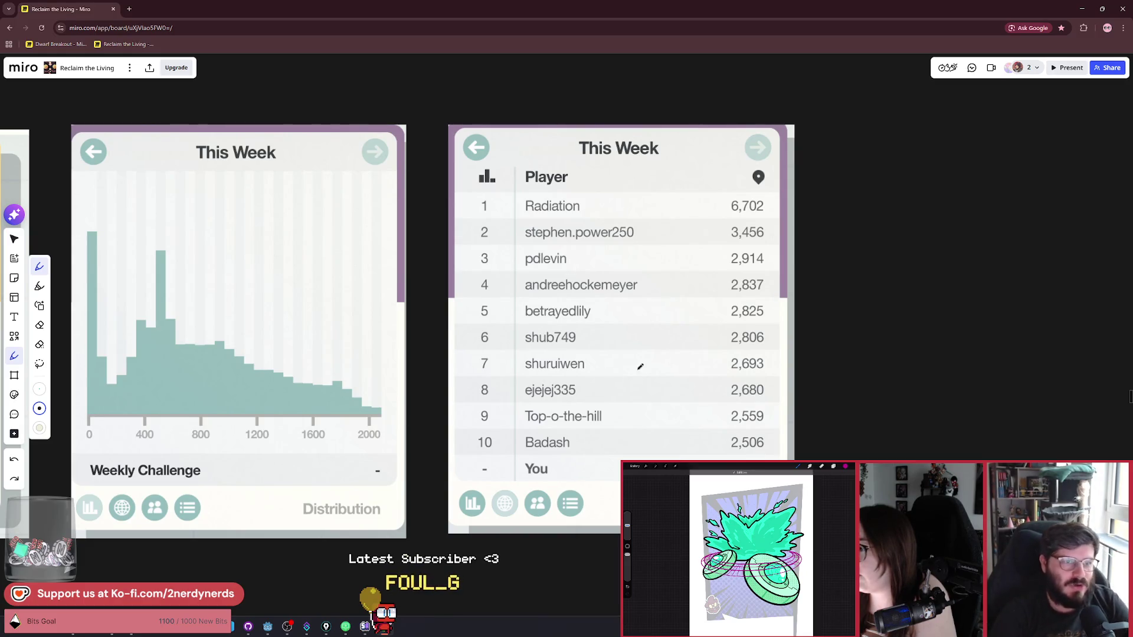
mouse_move(572, 189)
mouse_down()
mouse_move(584, 320)
mouse_move(485, 159)
mouse_up()
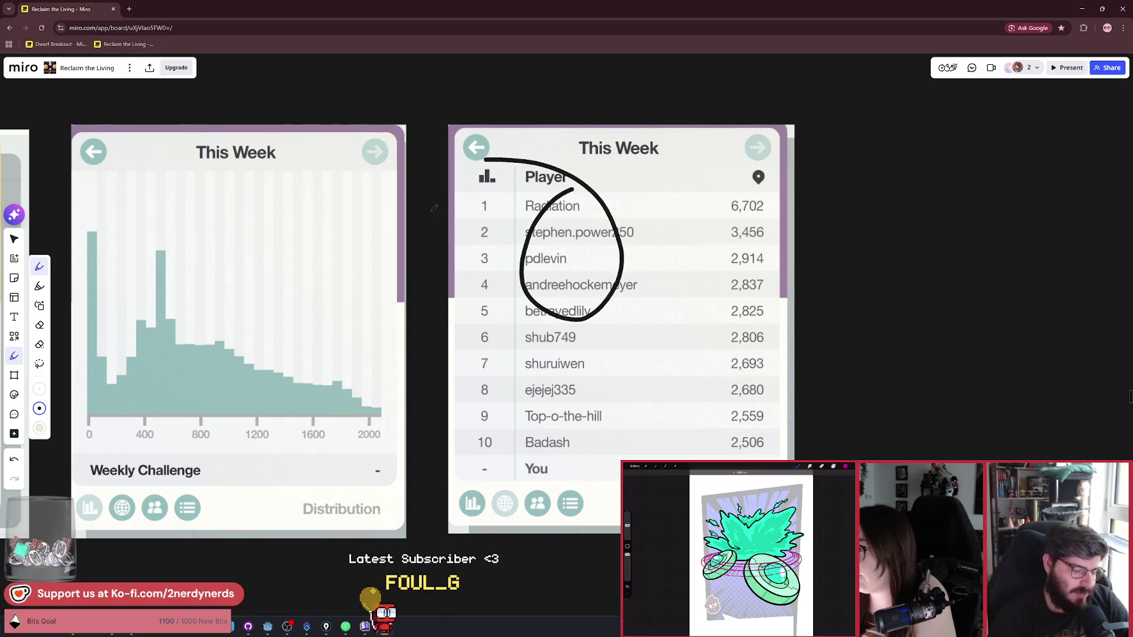
key(ctrl+z)
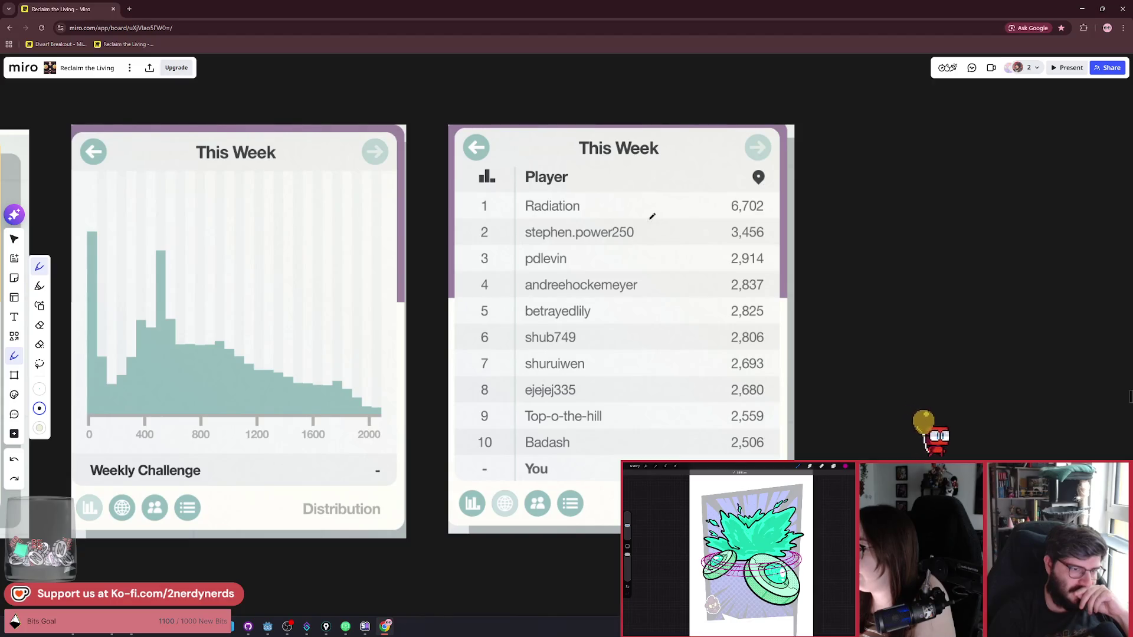
scroll(413, 350, left, 3)
Step: Bring the Classic card into view and loop its histogram, then undo the loop
drag(413, 351, 722, 335)
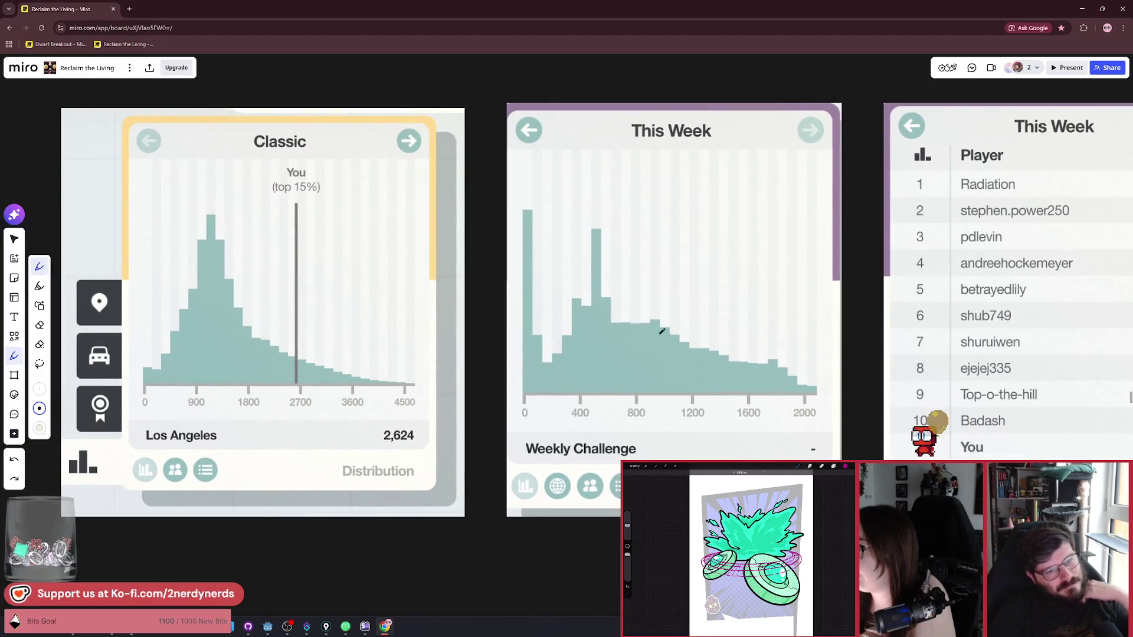
scroll(386, 333, left, 3)
mouse_move(392, 227)
mouse_down()
mouse_move(384, 451)
mouse_move(514, 309)
mouse_move(277, 436)
mouse_move(472, 384)
mouse_up()
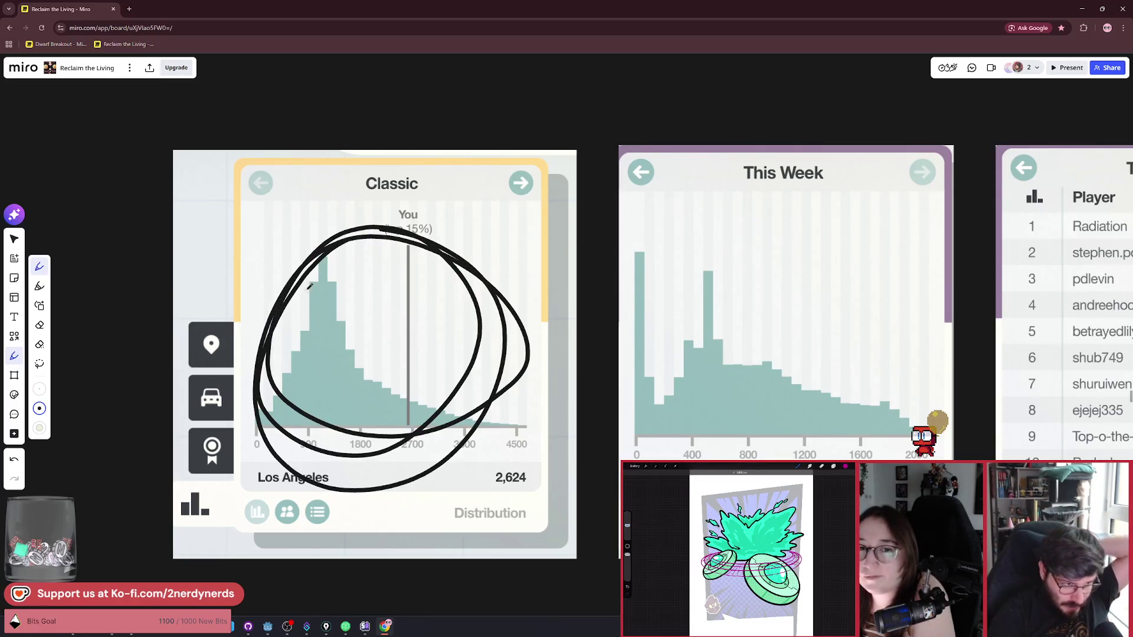
key(ctrl+z)
Step: Zoom in, circle the '(top 15%)' label, then undo the circle
scroll(414, 390, up, 5)
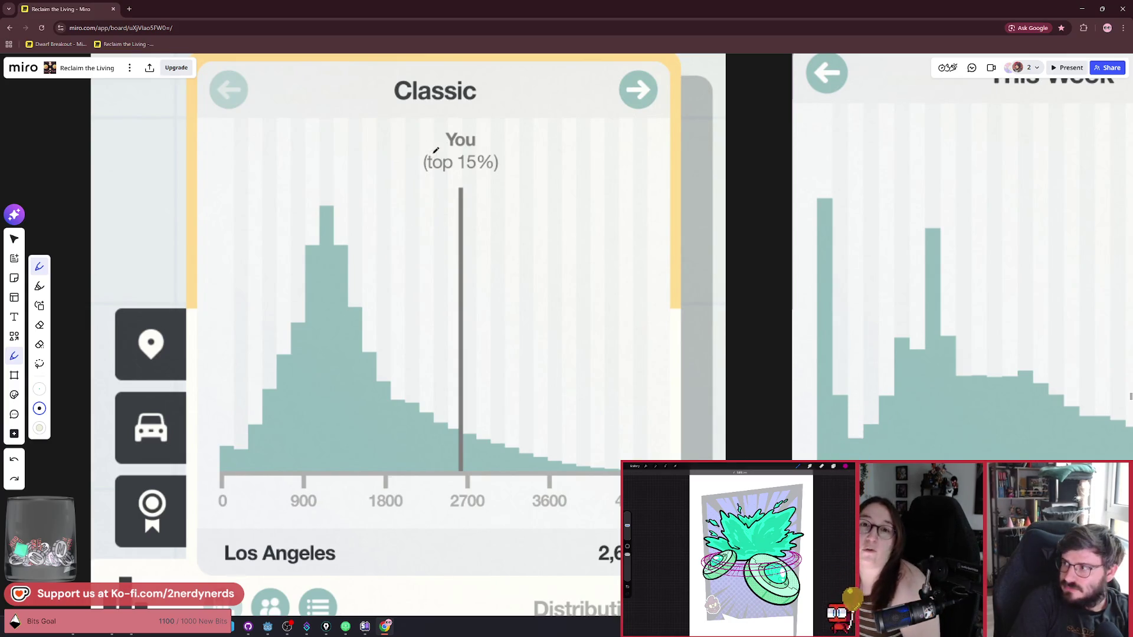
mouse_move(513, 144)
mouse_down()
mouse_move(485, 147)
mouse_move(509, 194)
mouse_up()
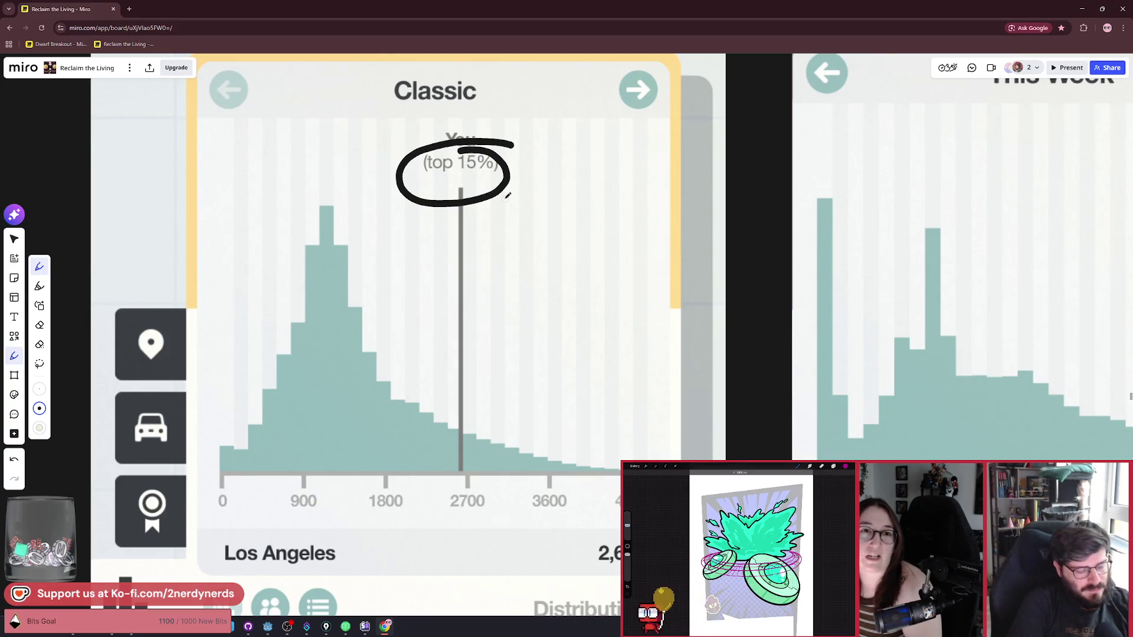
key(ctrl+z)
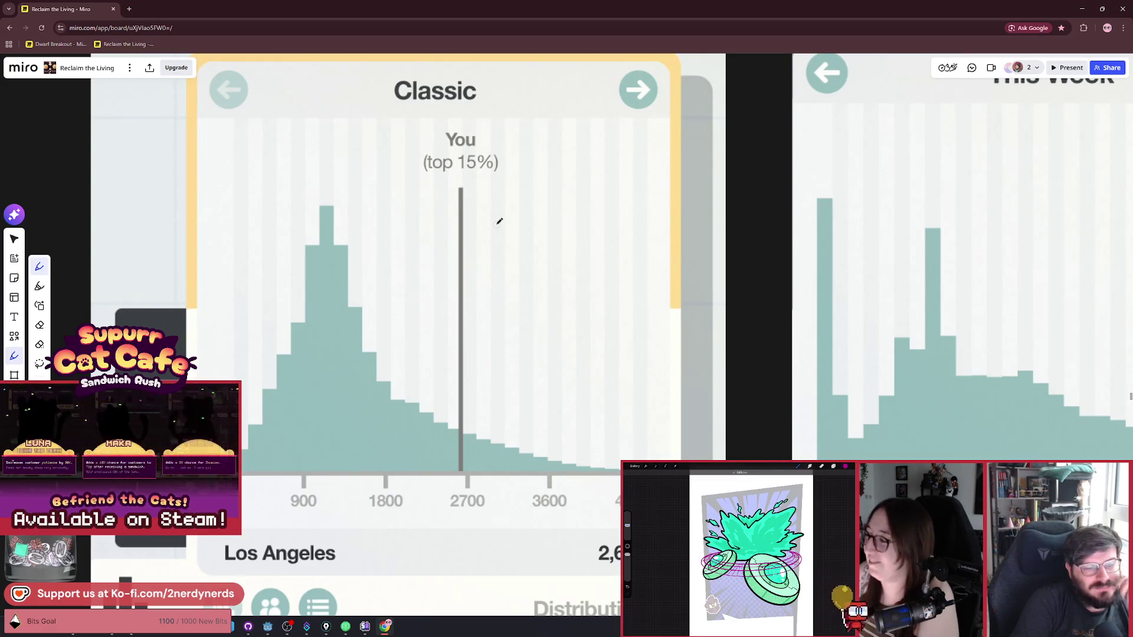
scroll(498, 221, down, 3)
Step: Zoom into the Classic chart and draw pen strokes over and above its You label
scroll(464, 229, up, 1)
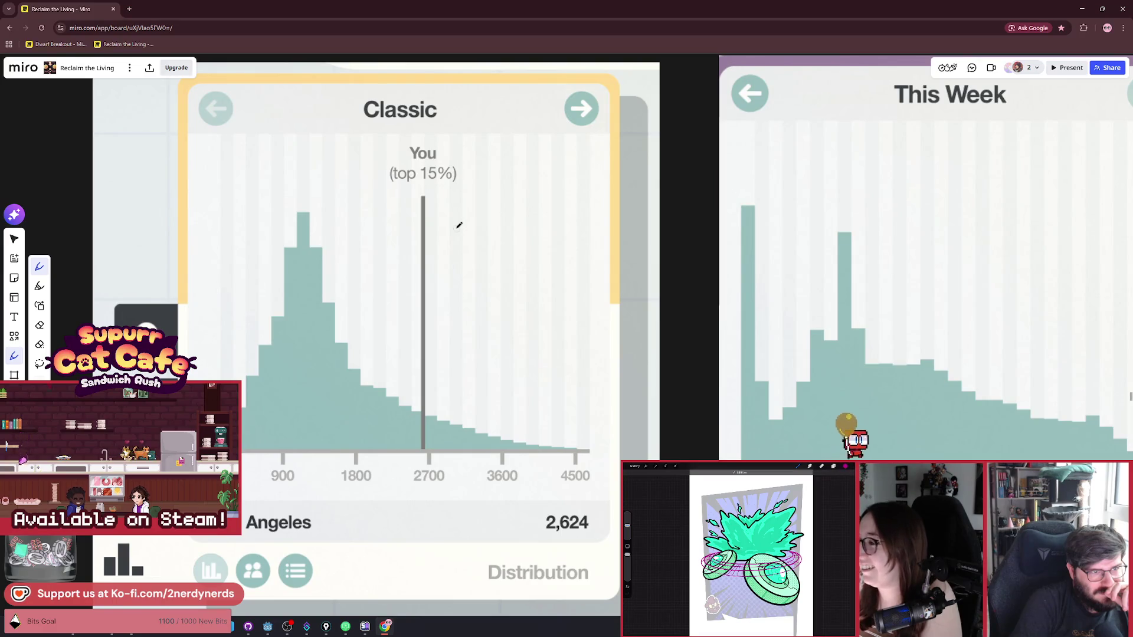
scroll(370, 218, up, 3)
mouse_move(537, 197)
mouse_down()
mouse_move(412, 203)
mouse_move(439, 203)
mouse_up()
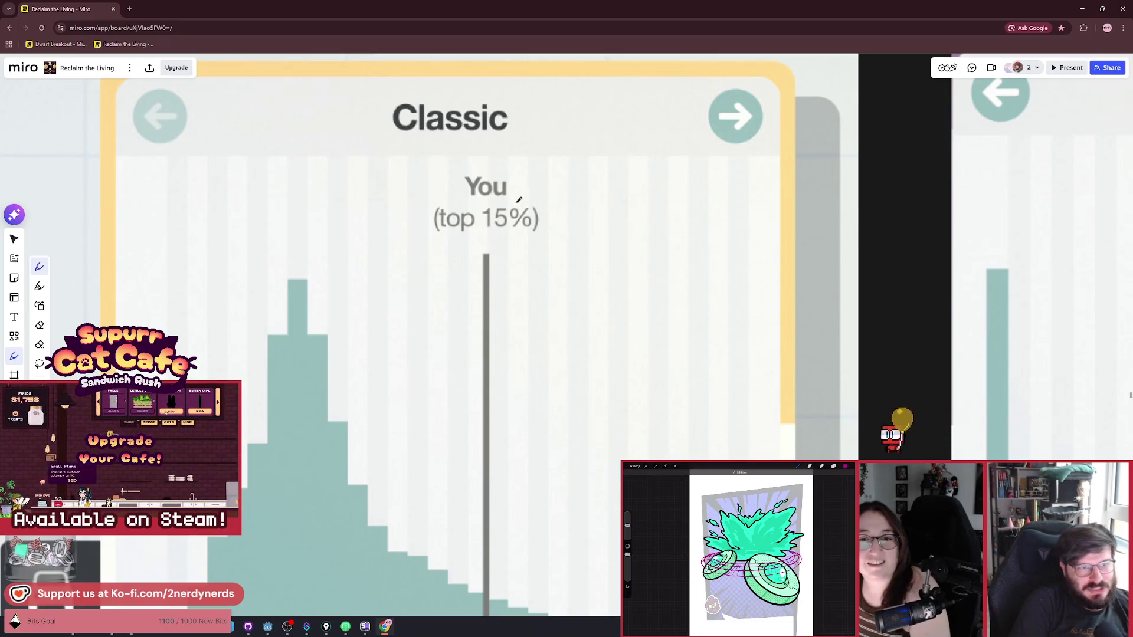
drag(492, 160, 598, 146)
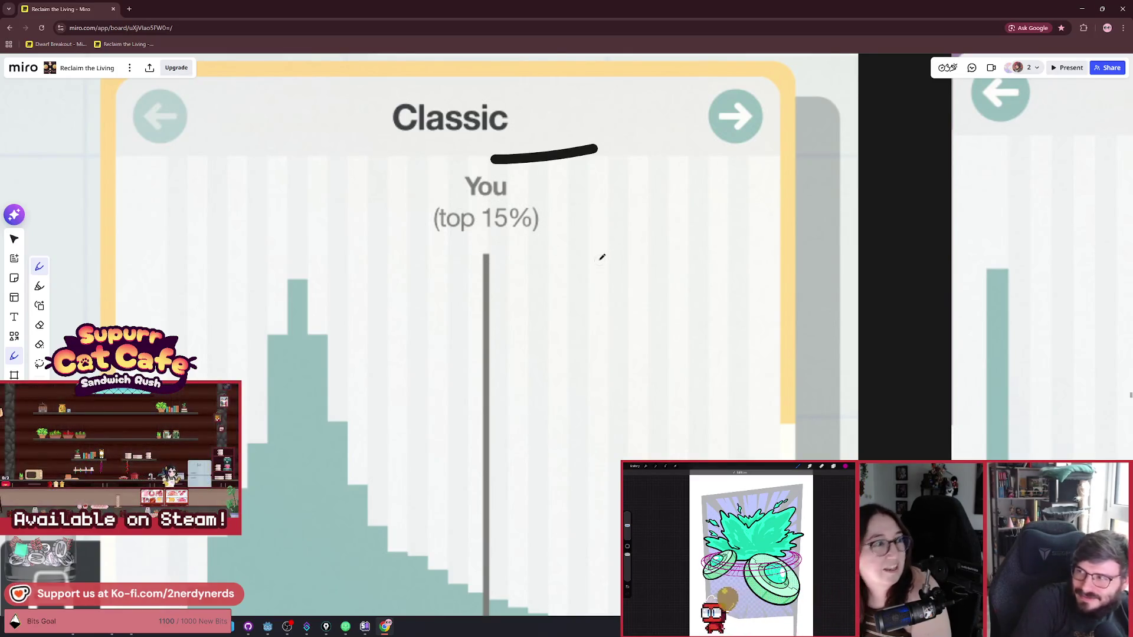
Step: Undo the stroke above the You label, then adjust the zoom on the Classic chart
key(ctrl+z)
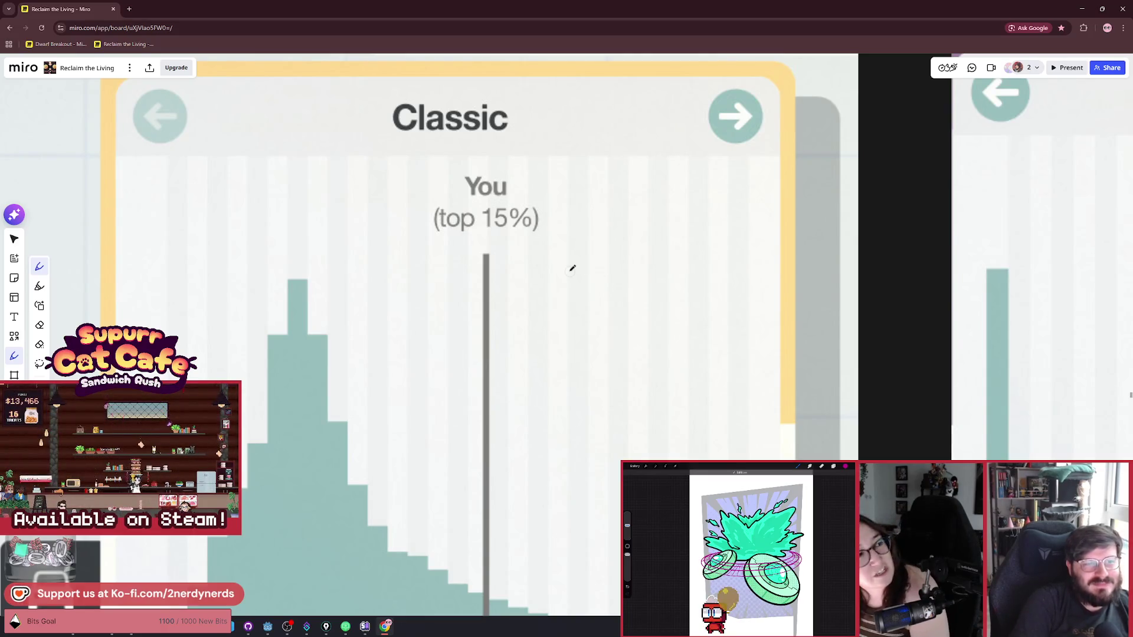
scroll(481, 240, down, 3)
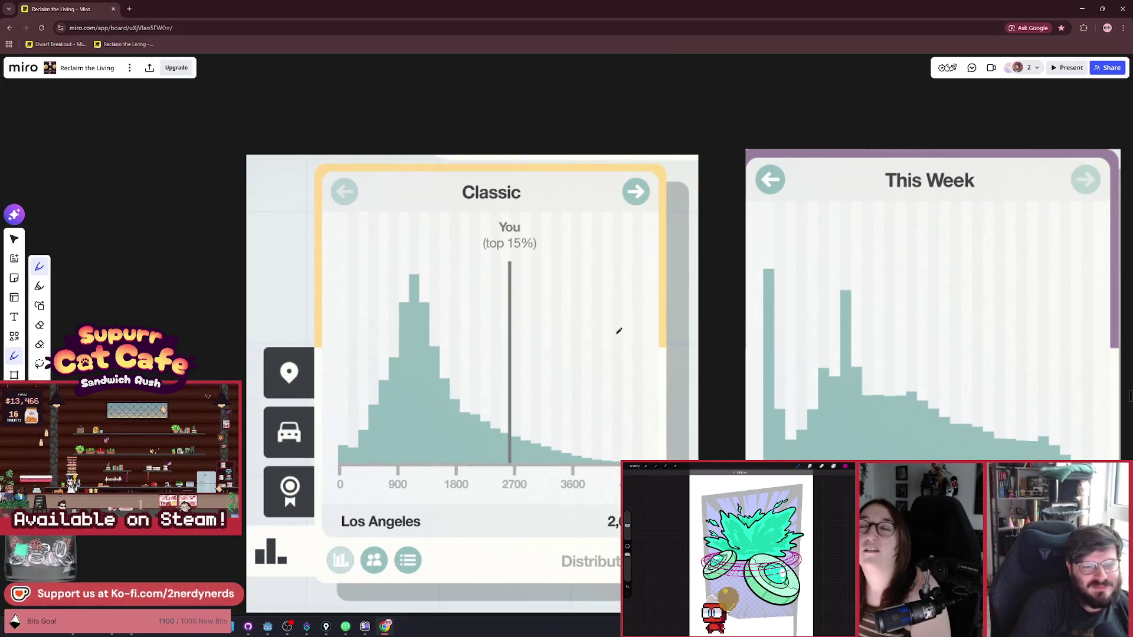
scroll(590, 286, up, 2)
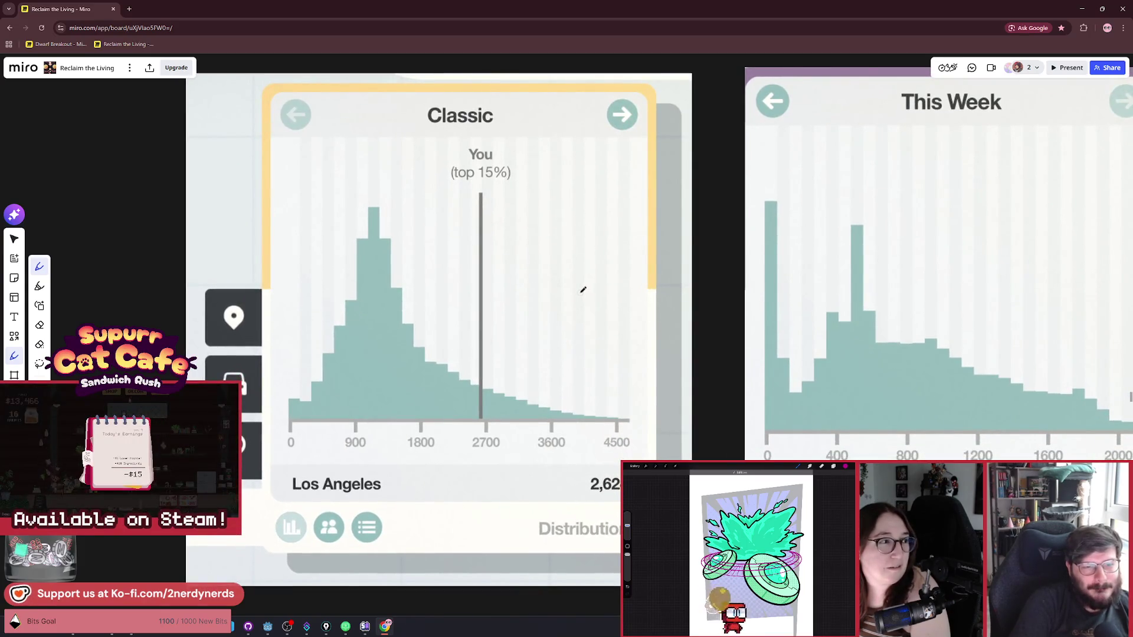
scroll(577, 289, up, 1)
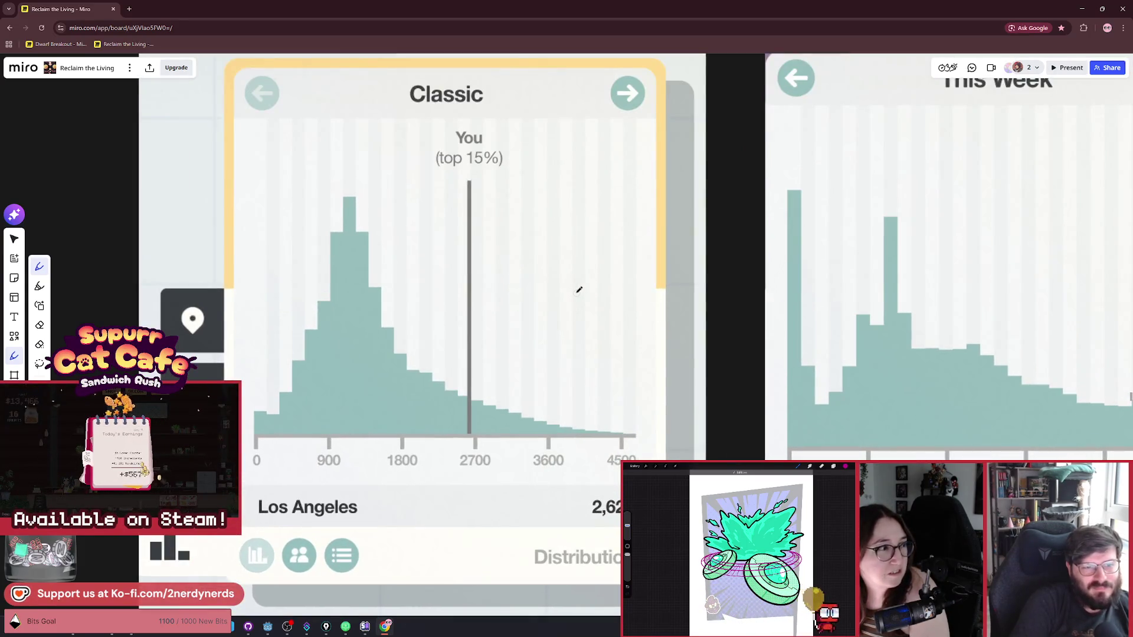
scroll(573, 286, down, 1)
scroll(569, 286, up, 1)
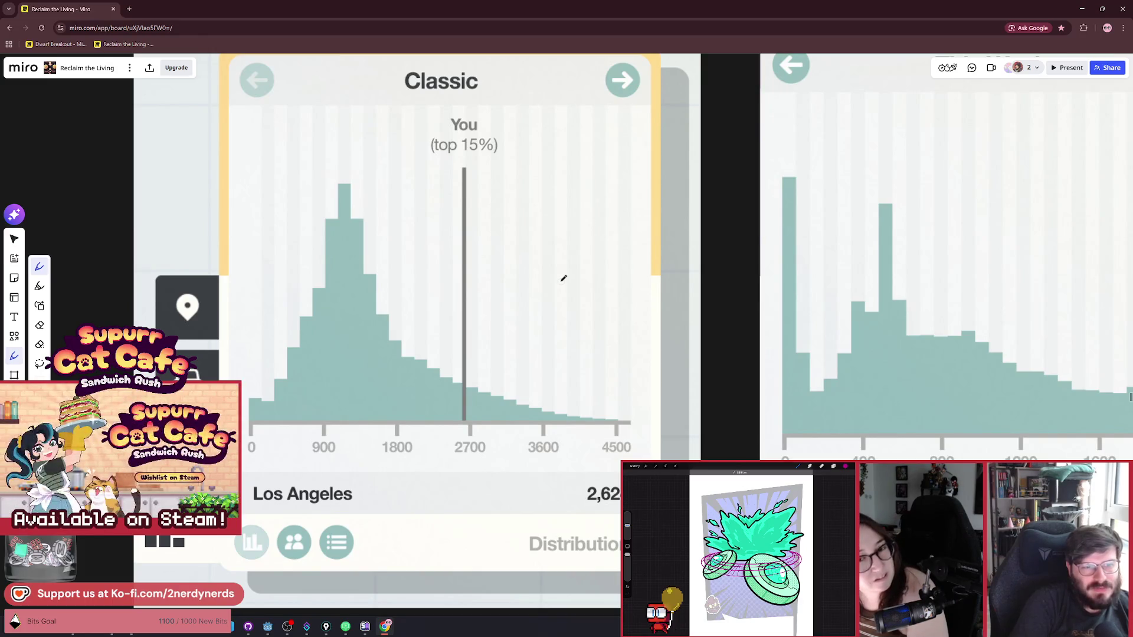
scroll(561, 280, down, 2)
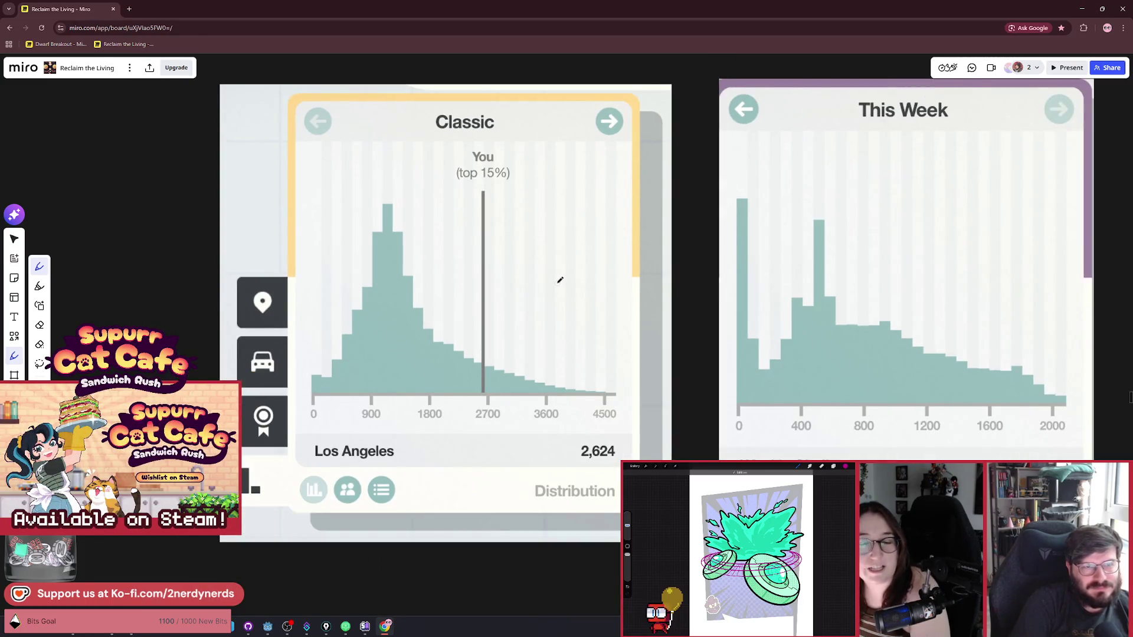
scroll(560, 280, up, 2)
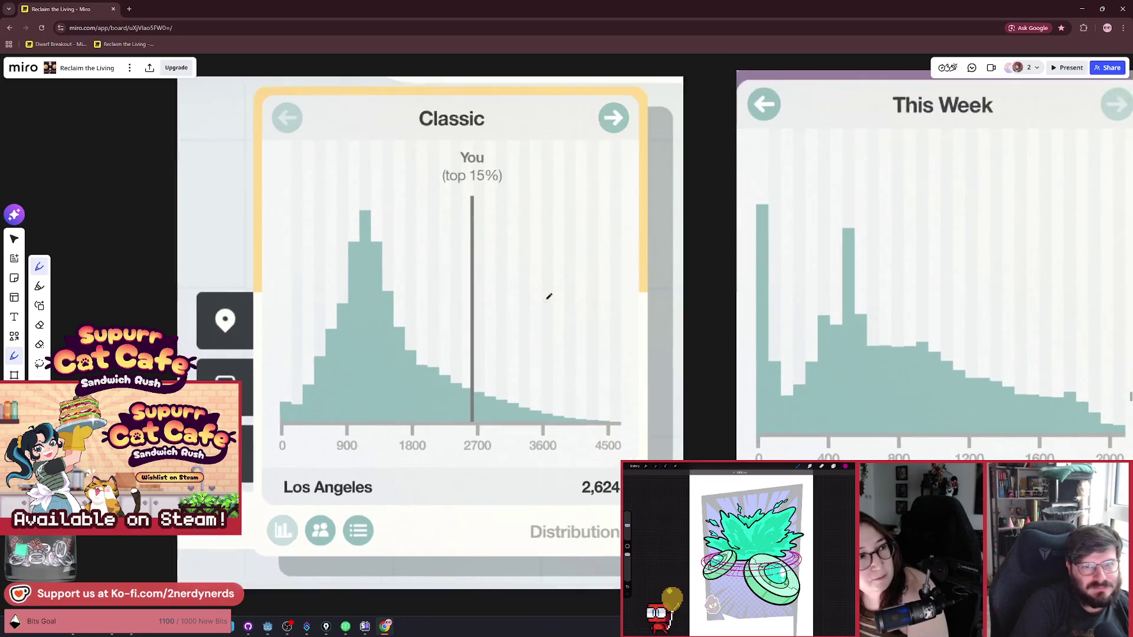
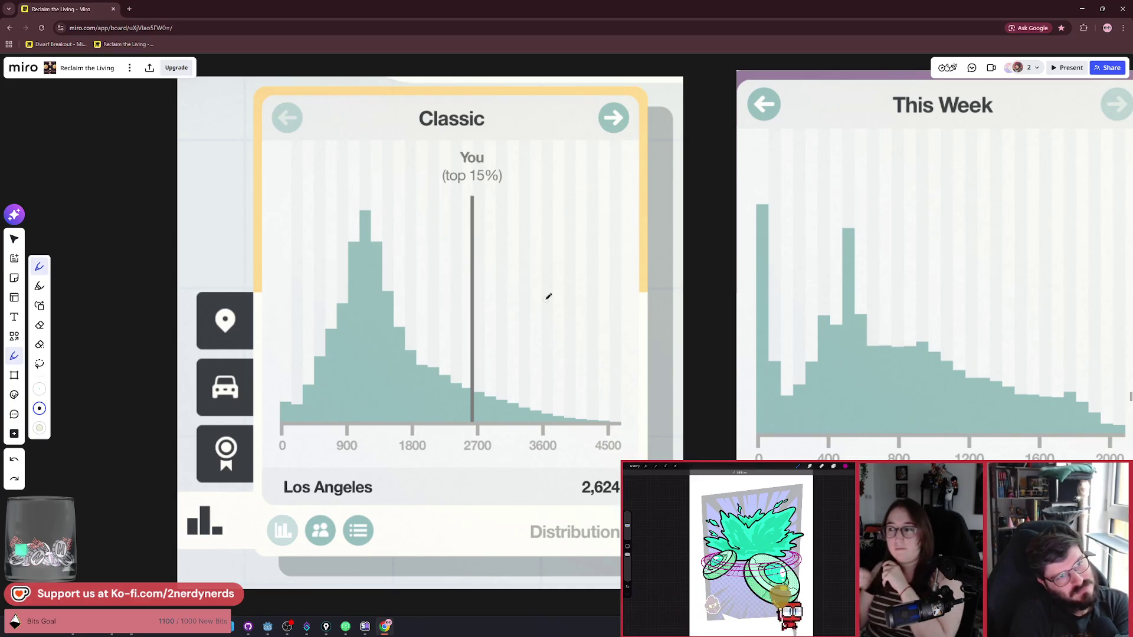
Step: Fit all the reference cards in view and pan around the board to inspect them
key(shift+1)
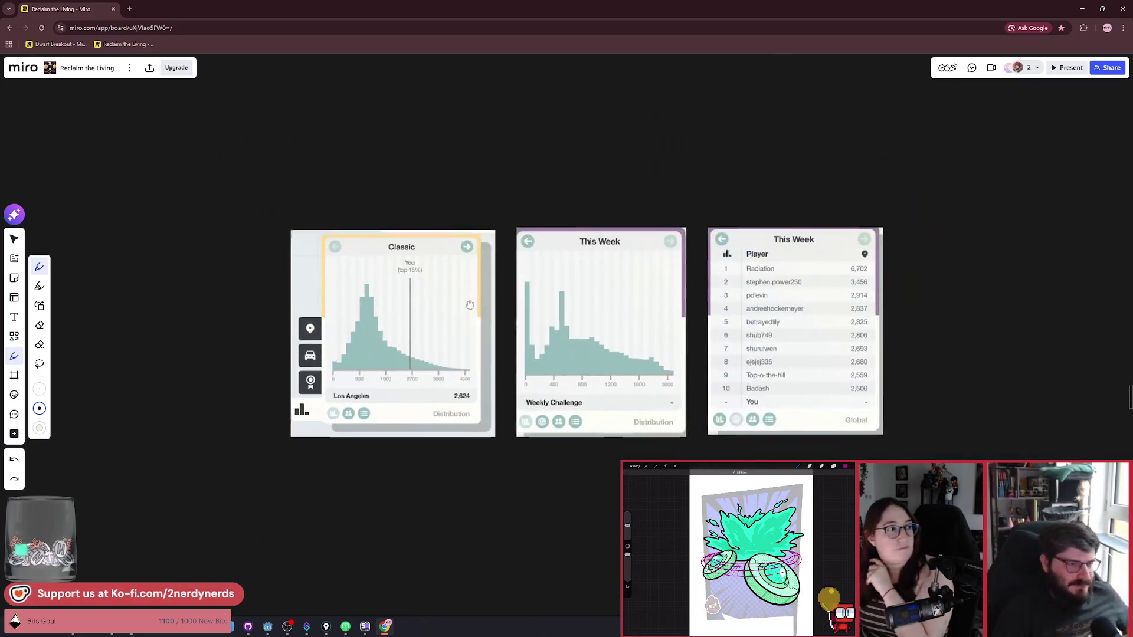
scroll(448, 250, down, 5)
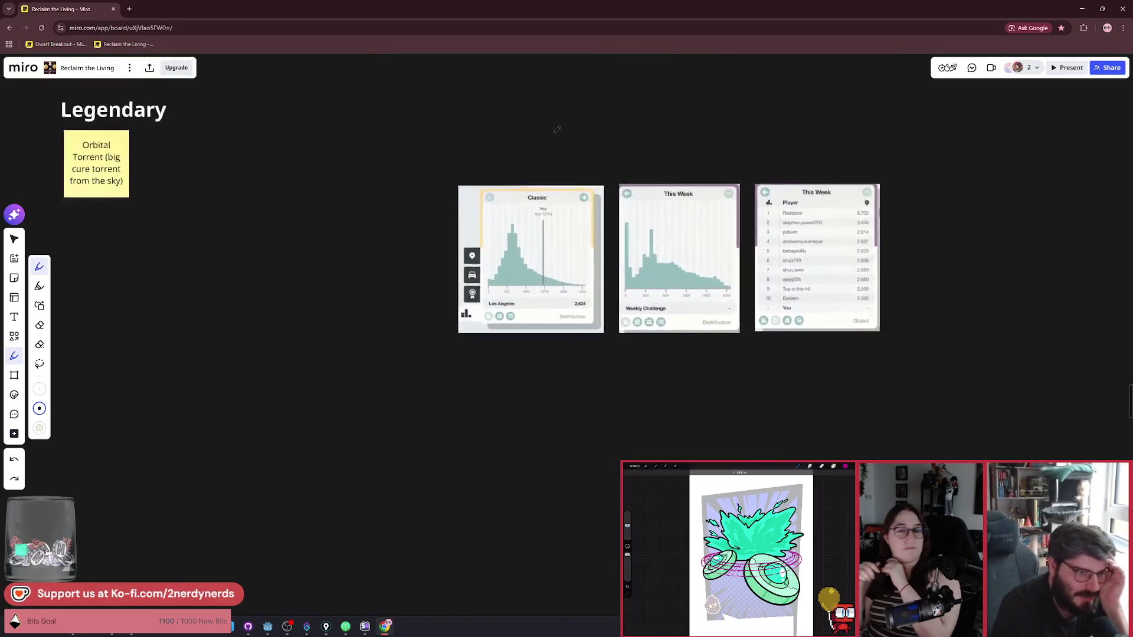
scroll(587, 200, up, 2)
scroll(623, 292, up, 2)
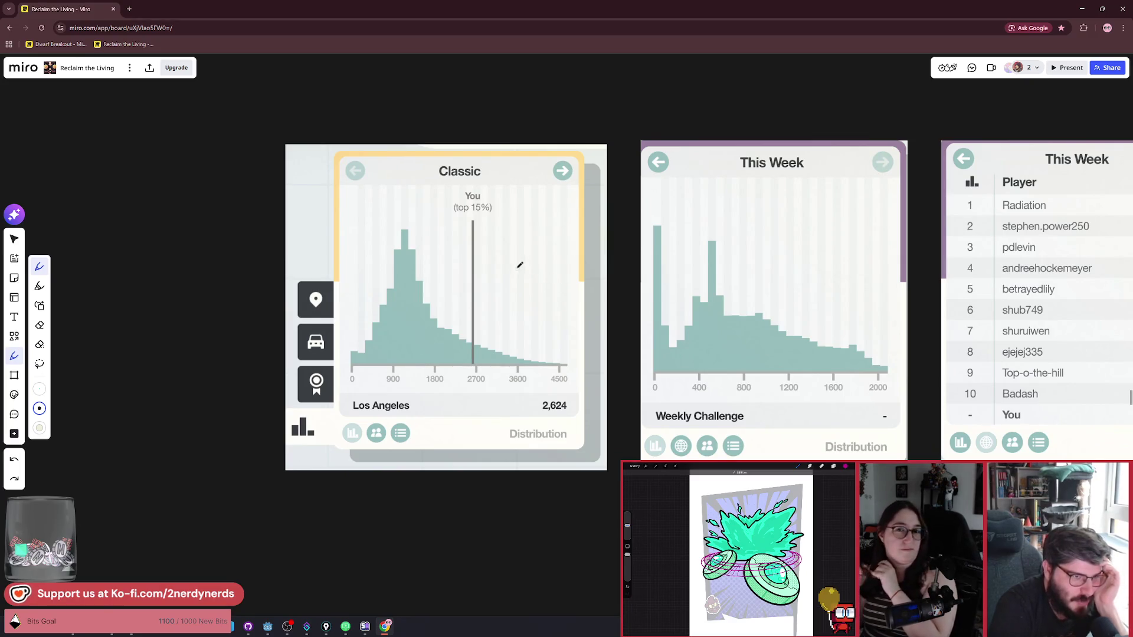
scroll(531, 242, right, 1)
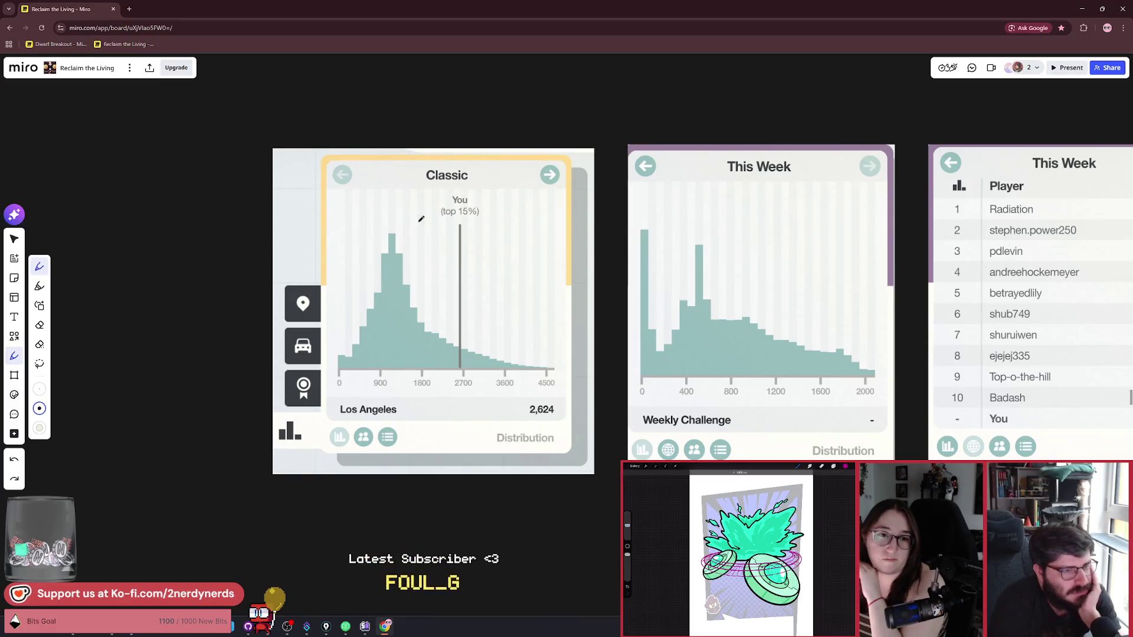
scroll(420, 218, up, 2)
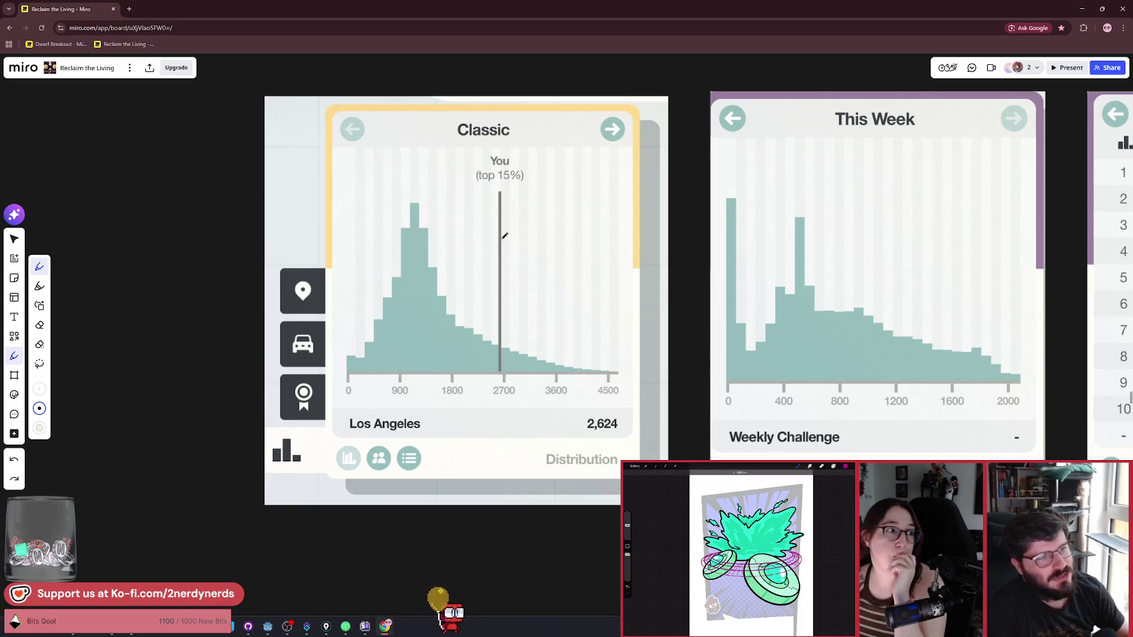
scroll(504, 236, down, 10)
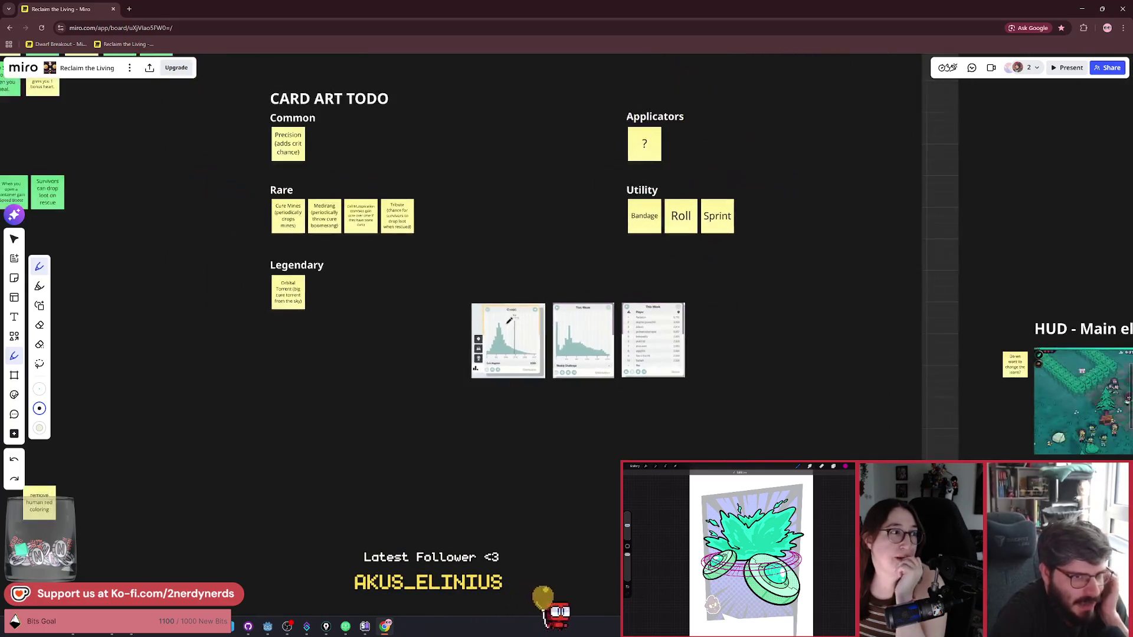
scroll(509, 319, down, 5)
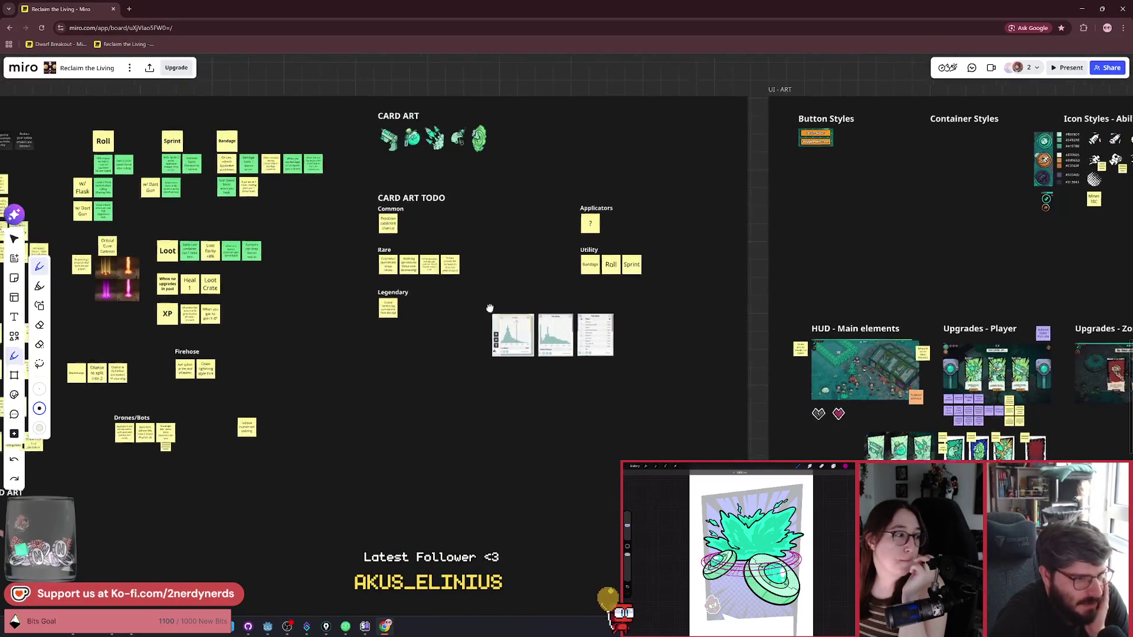
scroll(543, 300, up, 3)
scroll(565, 329, up, 3)
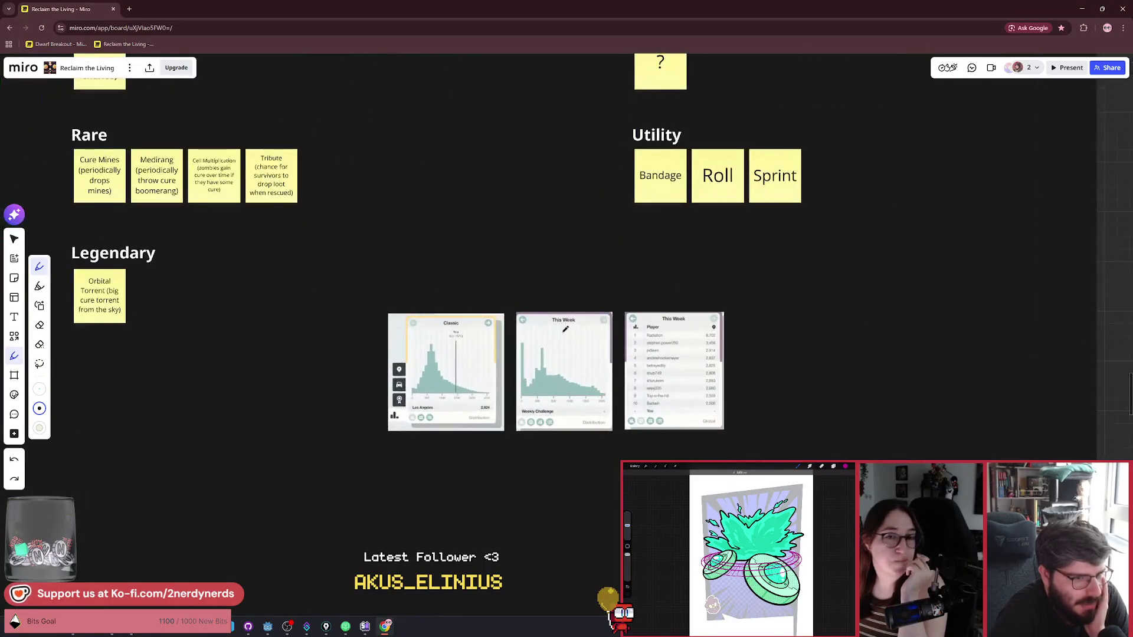
scroll(647, 342, up, 2)
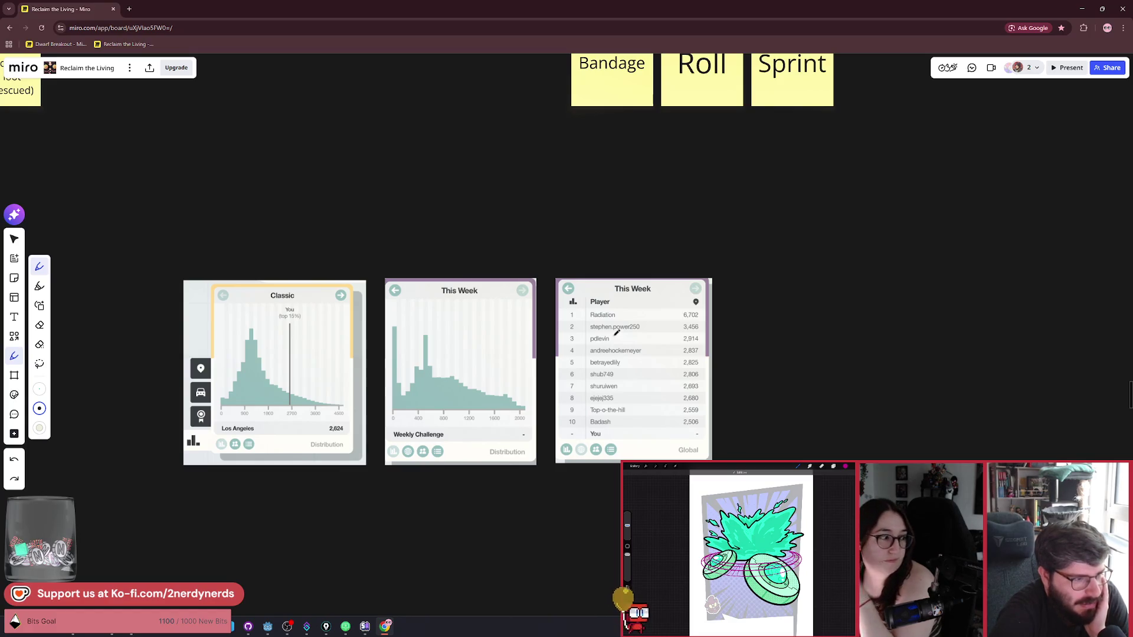
scroll(615, 332, up, 2)
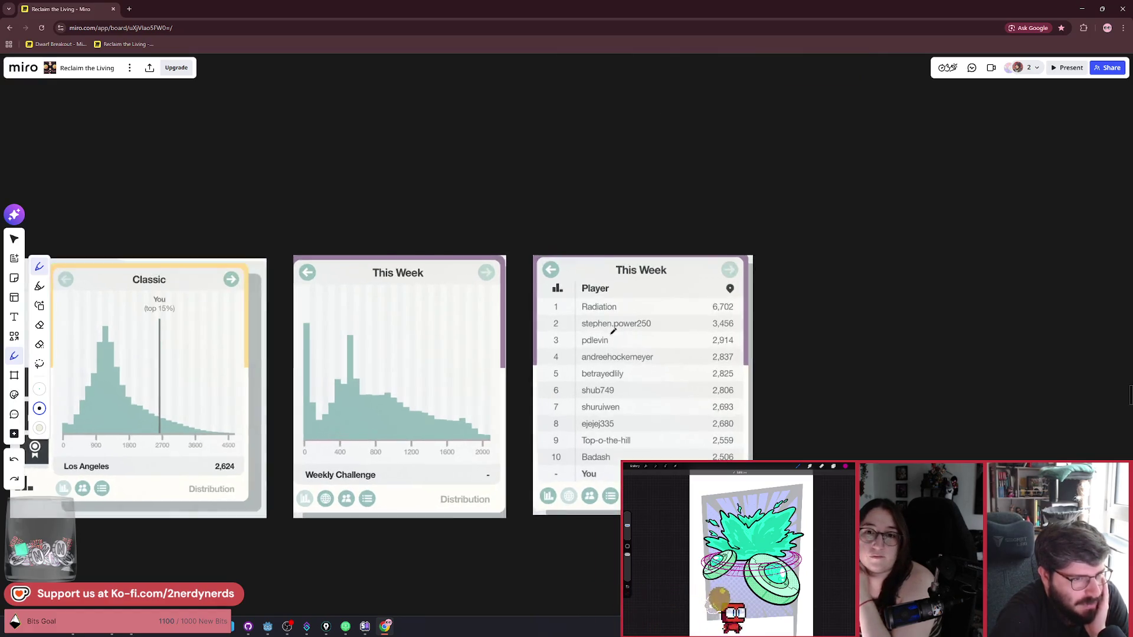
scroll(455, 331, up, 1)
scroll(430, 298, up, 1)
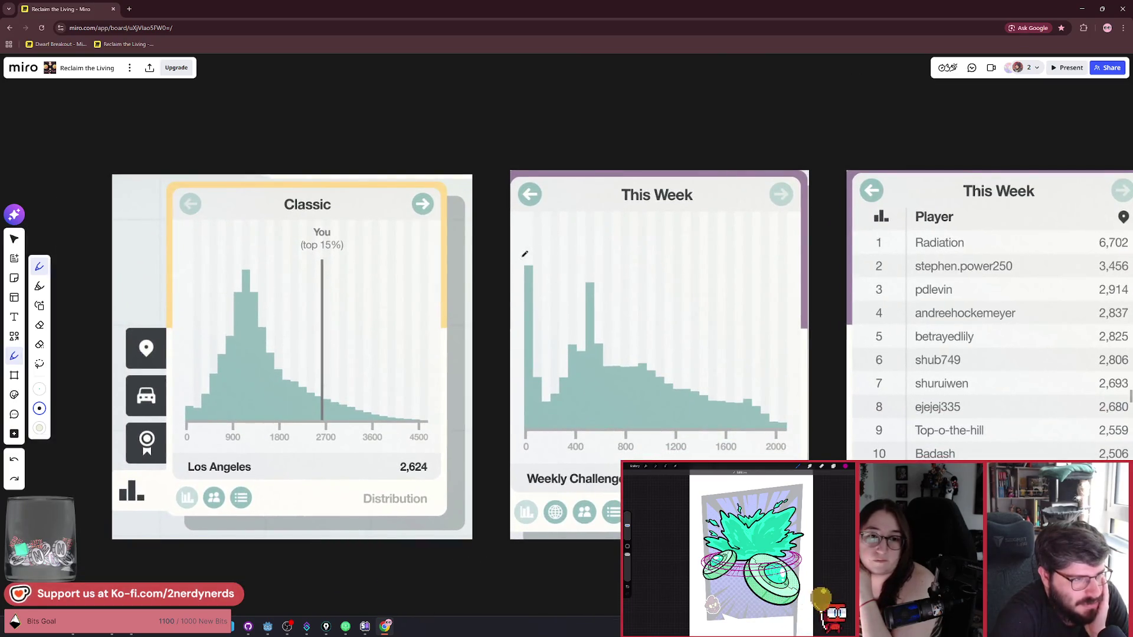
scroll(451, 293, up, 2)
drag(457, 290, 455, 284)
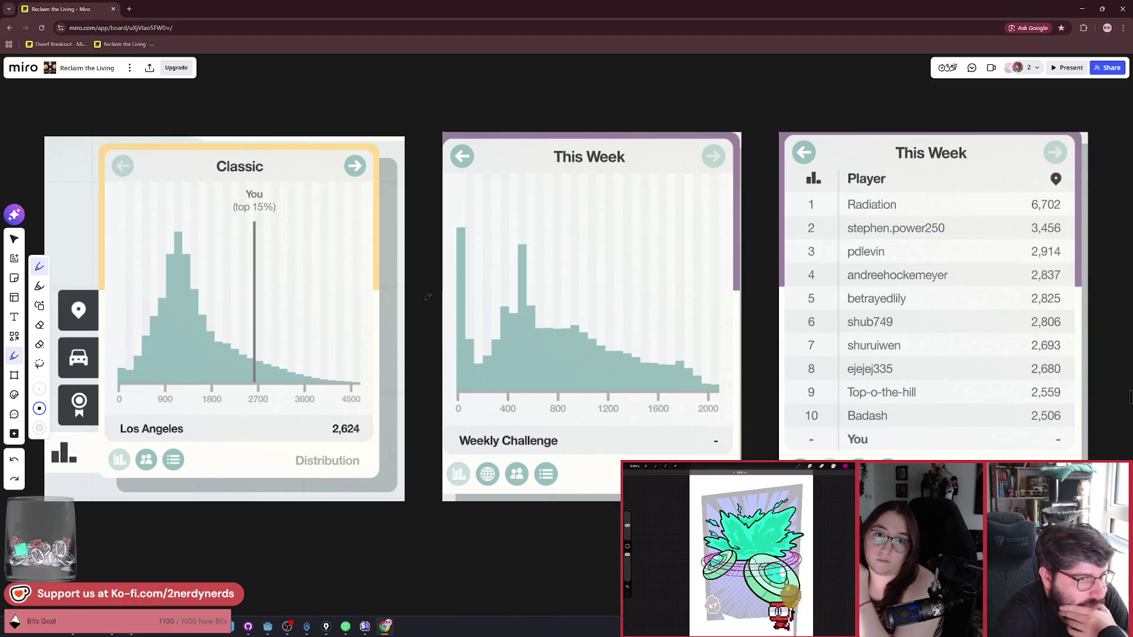
scroll(428, 296, down, 2)
scroll(445, 316, up, 3)
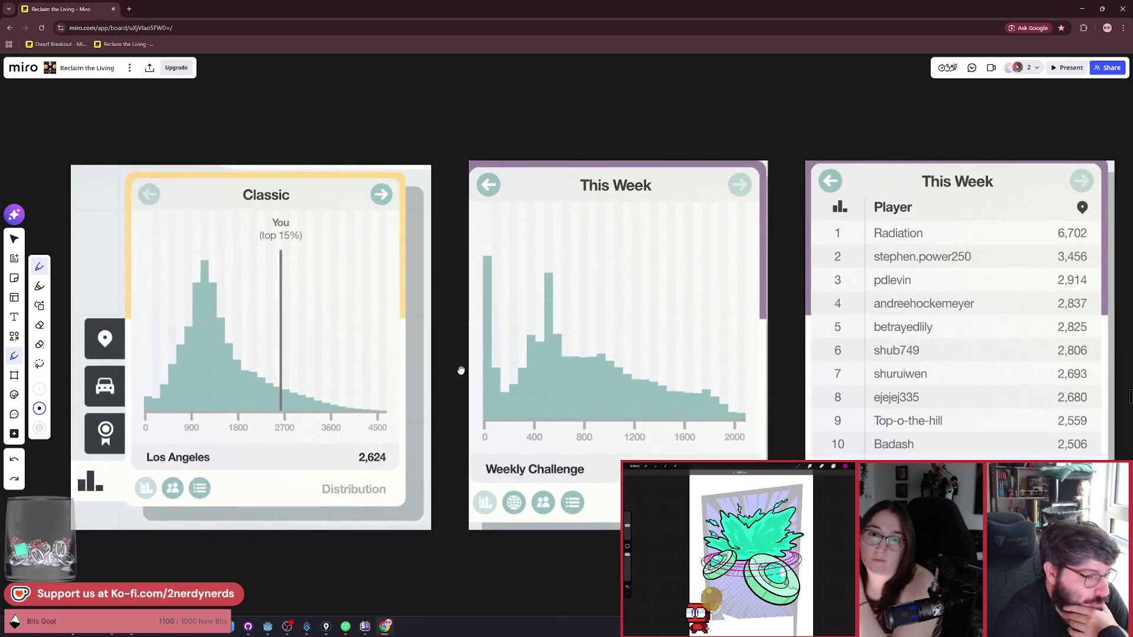
drag(461, 371, 471, 359)
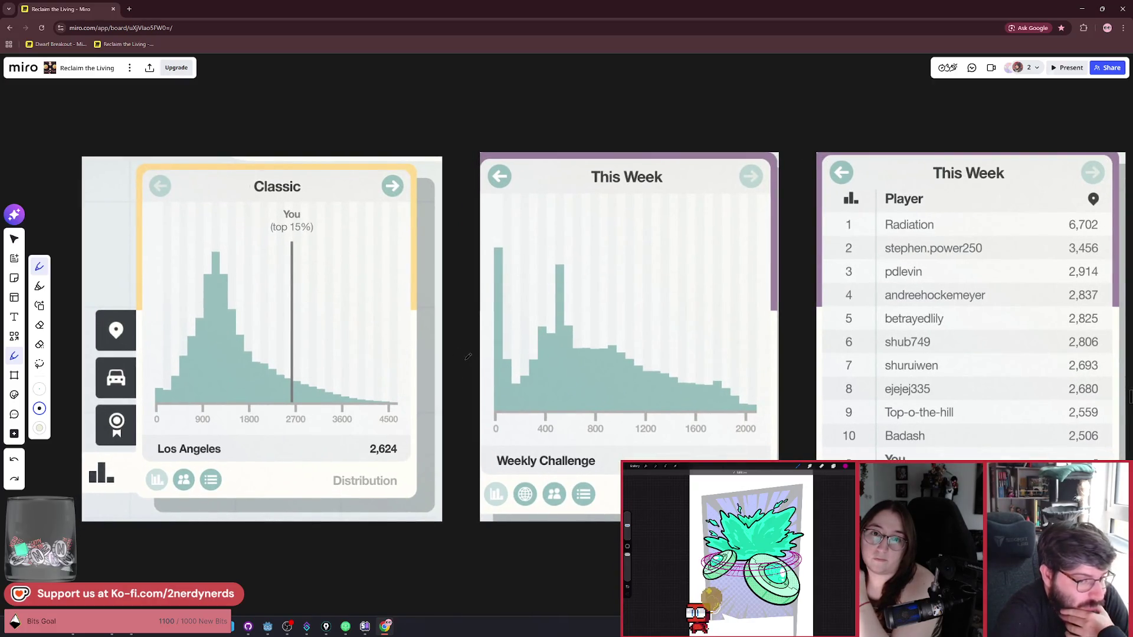
scroll(468, 356, down, 2)
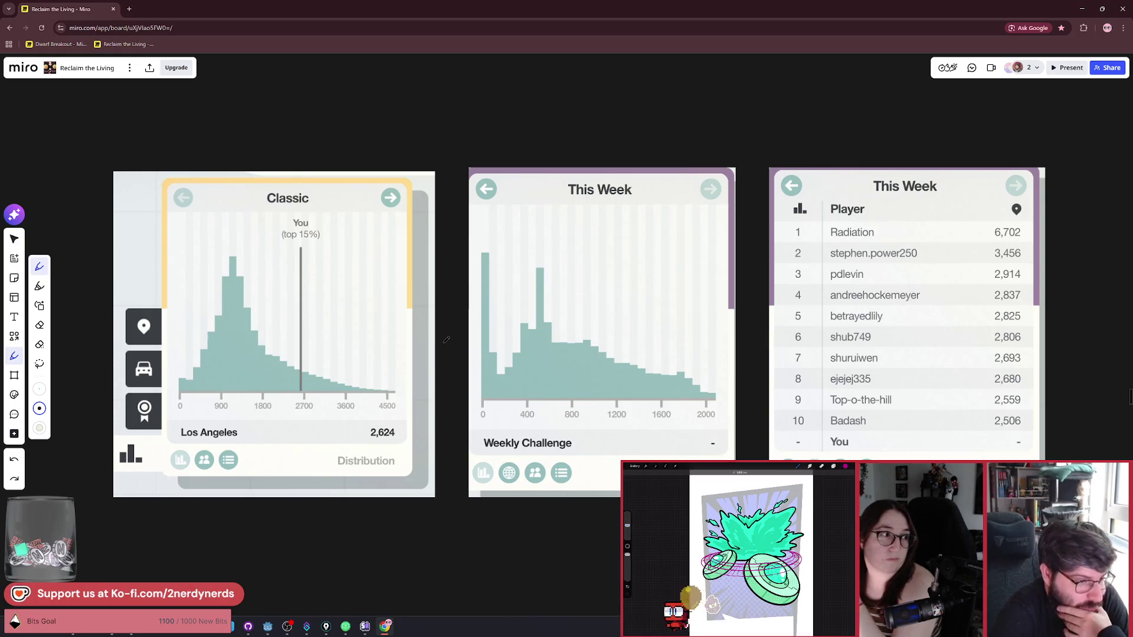
scroll(446, 340, down, 1)
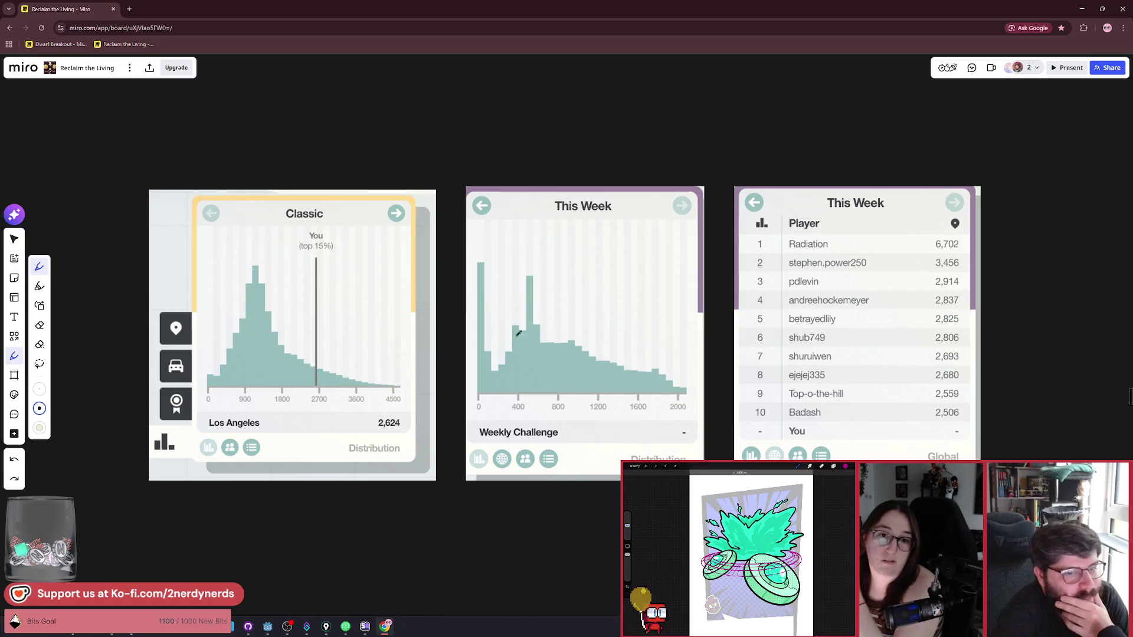
scroll(518, 333, up, 5)
Step: Circle, then cross out the weekly leaderboard with the pen, undoing each mark
drag(443, 158, 298, 255)
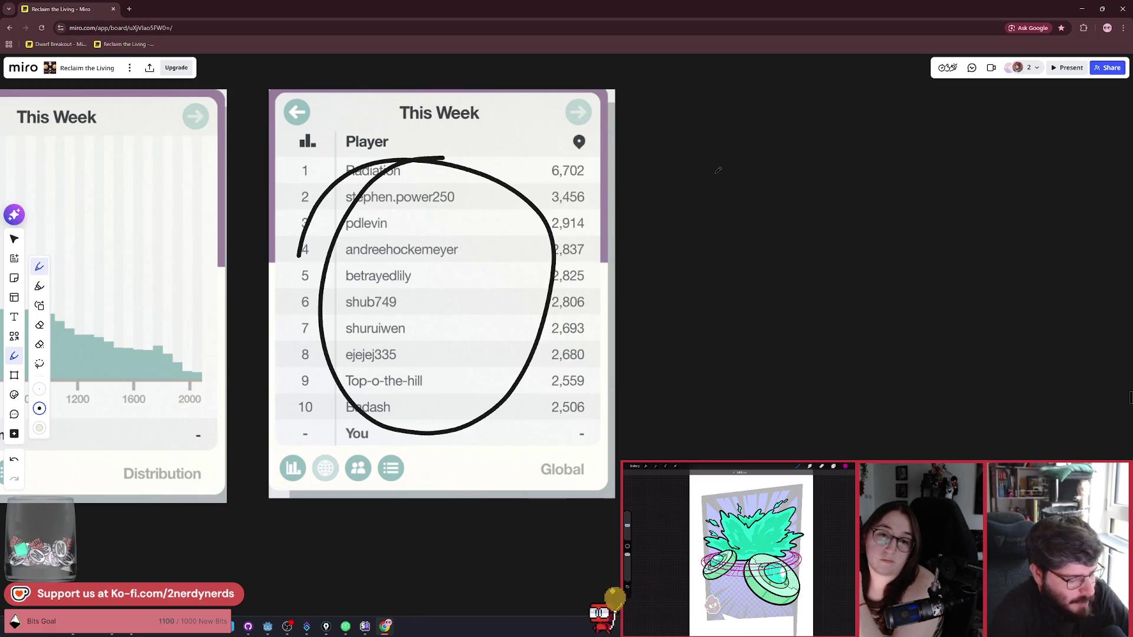
key(ctrl+z)
drag(537, 102, 375, 316)
drag(388, 135, 575, 447)
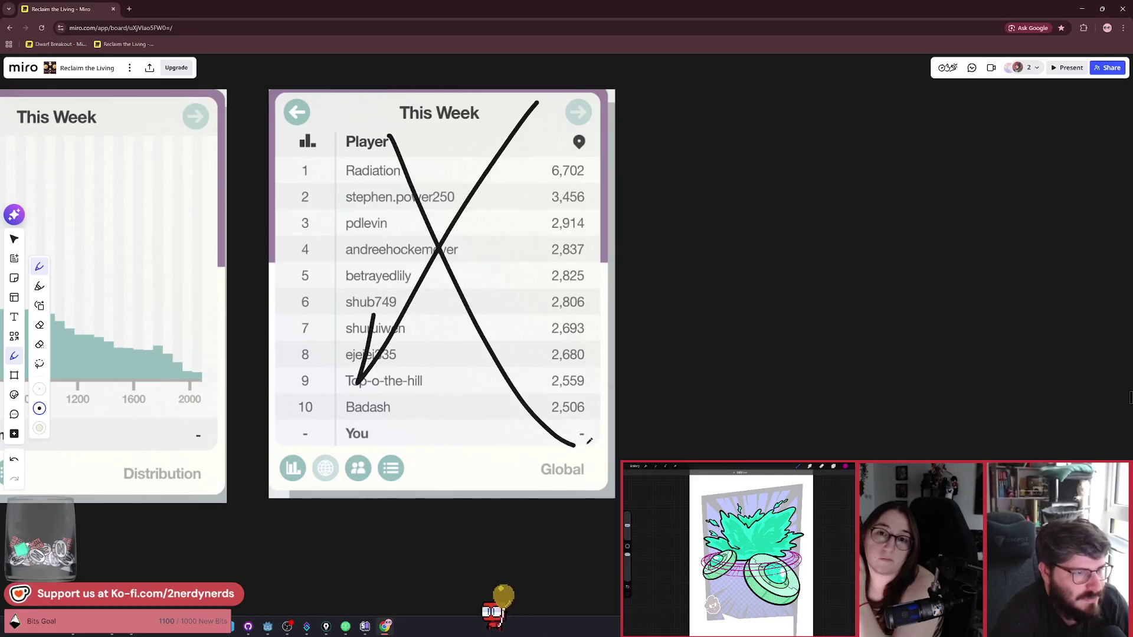
key(ctrl+z)
key(ctrl+z)
Step: Return to the Select tool and bring the Godot Engine editor to the front
scroll(417, 328, down, 5)
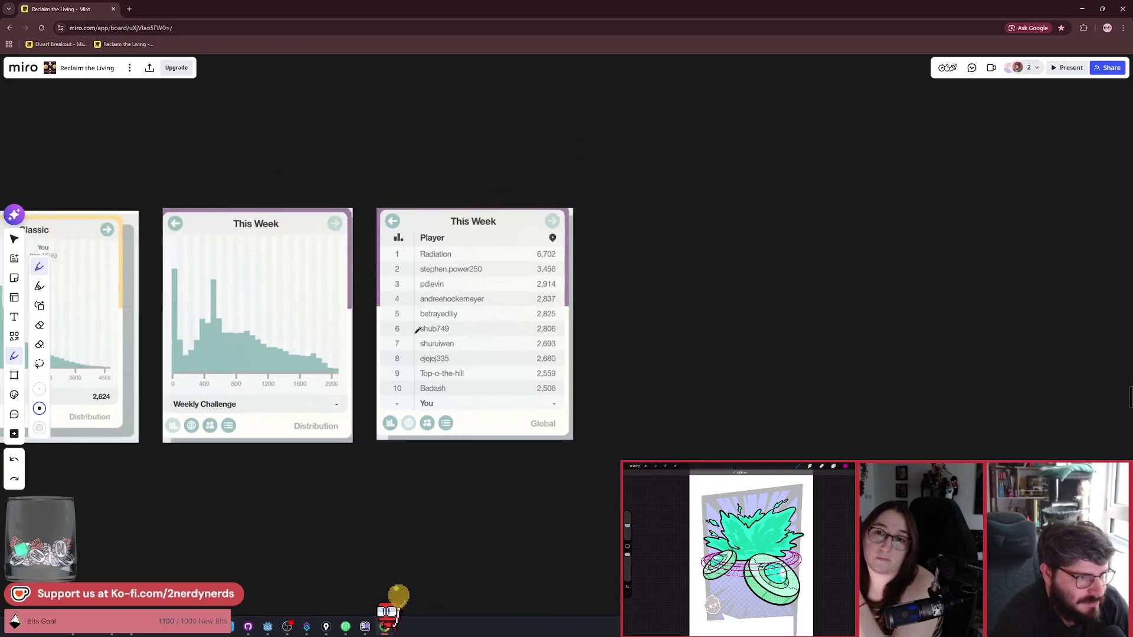
scroll(416, 301, down, 5)
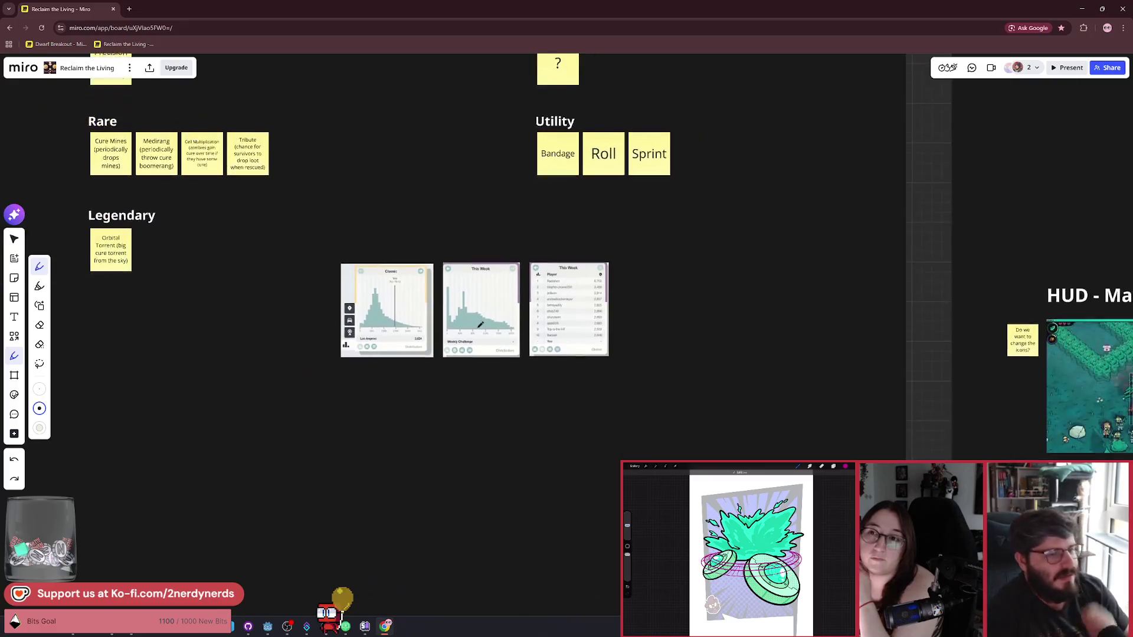
scroll(557, 352, left, 3)
scroll(408, 367, down, 3)
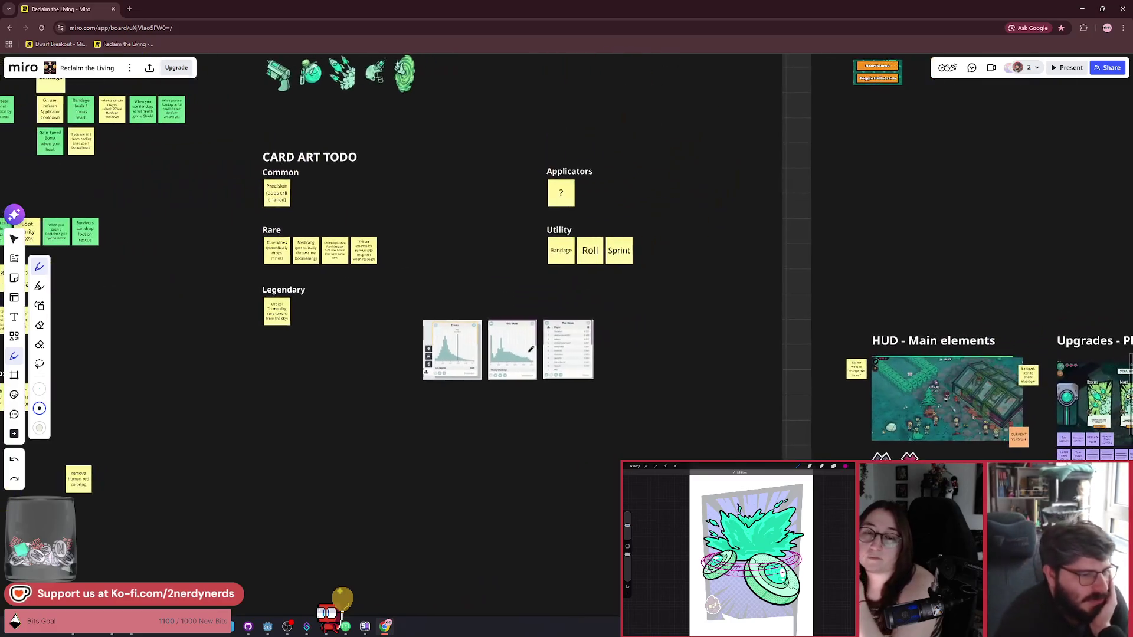
click(40, 408)
click(69, 407)
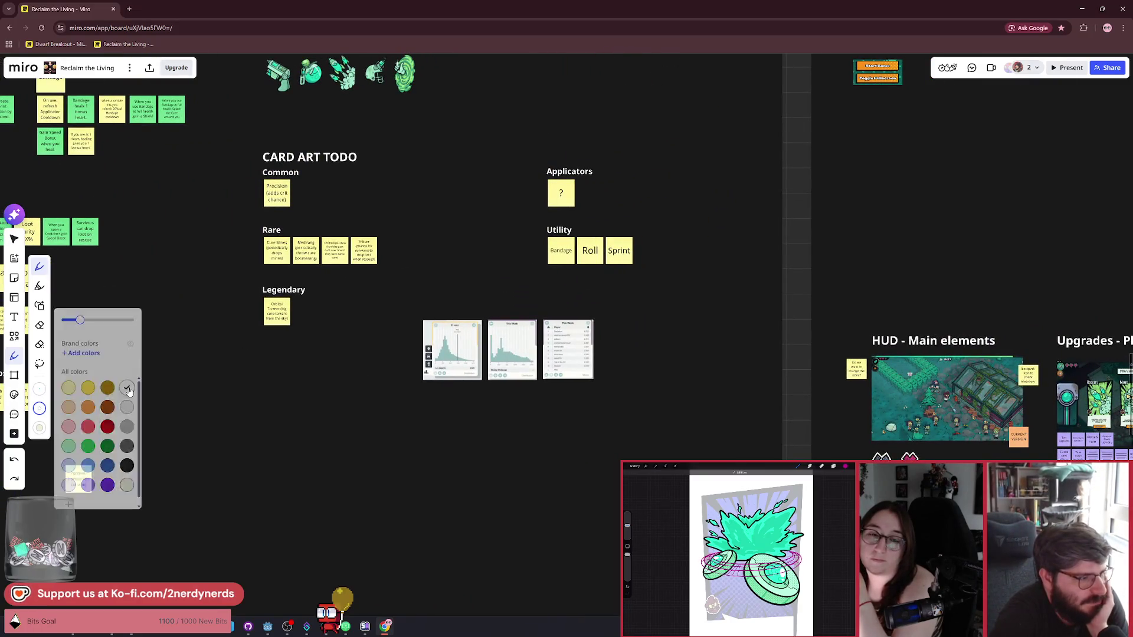
click(15, 239)
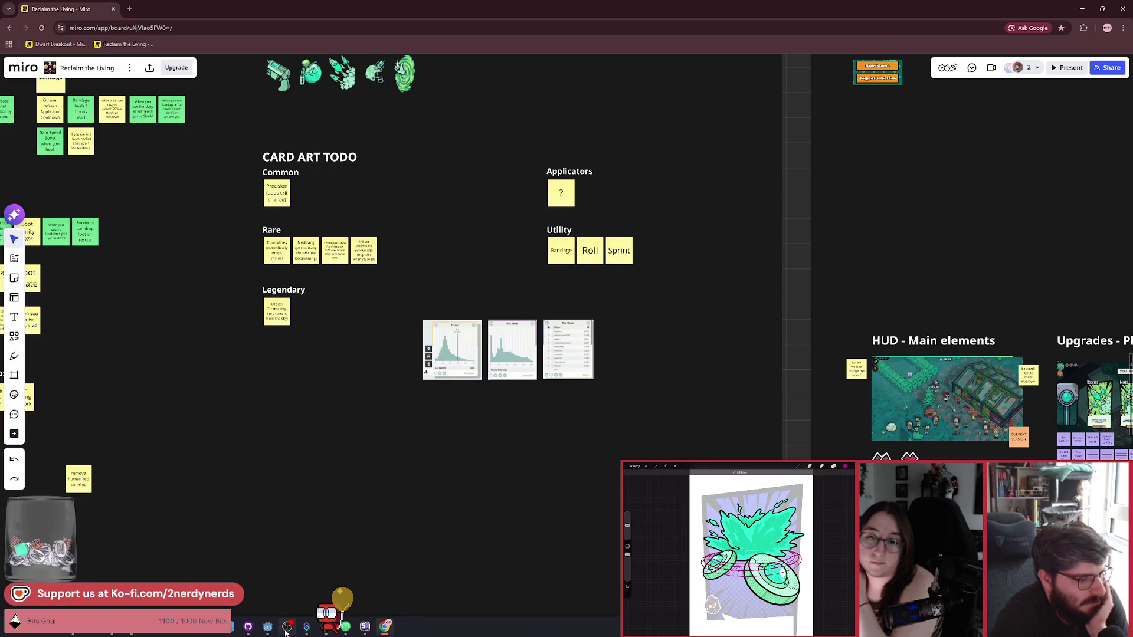
click(267, 626)
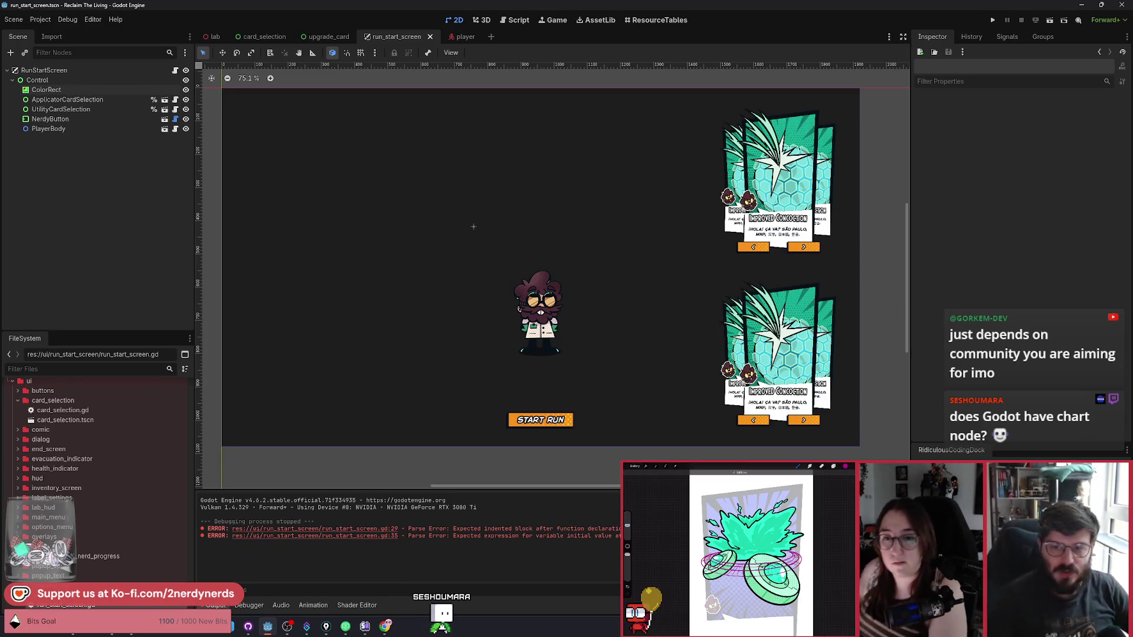
Step: Open the Create New Node dialog from the run_start_screen Scene dock with Ctrl+A
key(ctrl+a)
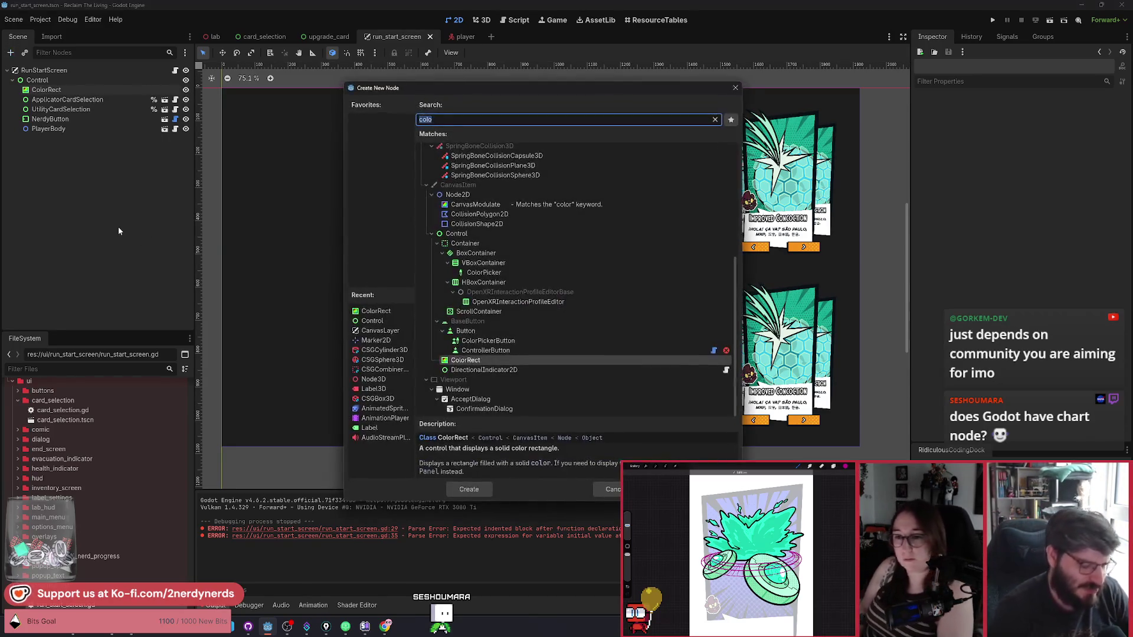
Step: Search the node types for 'chart', 'bar' and then 'line'
text(chart)
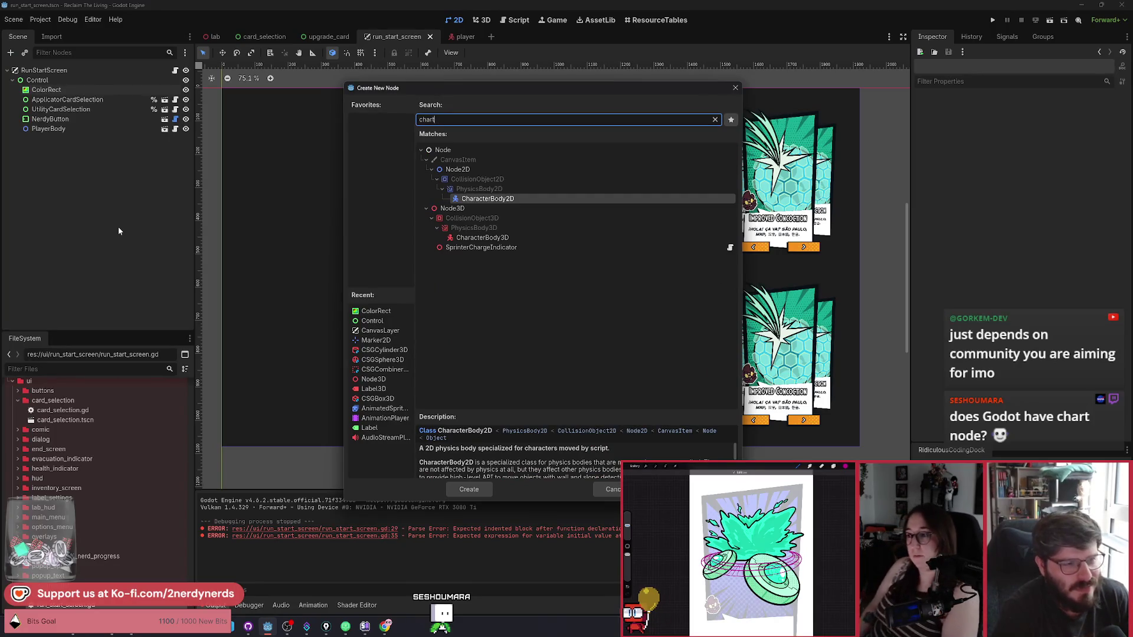
key(BackSpace)
key(BackSpace)
key(BackSpace)
text(bar)
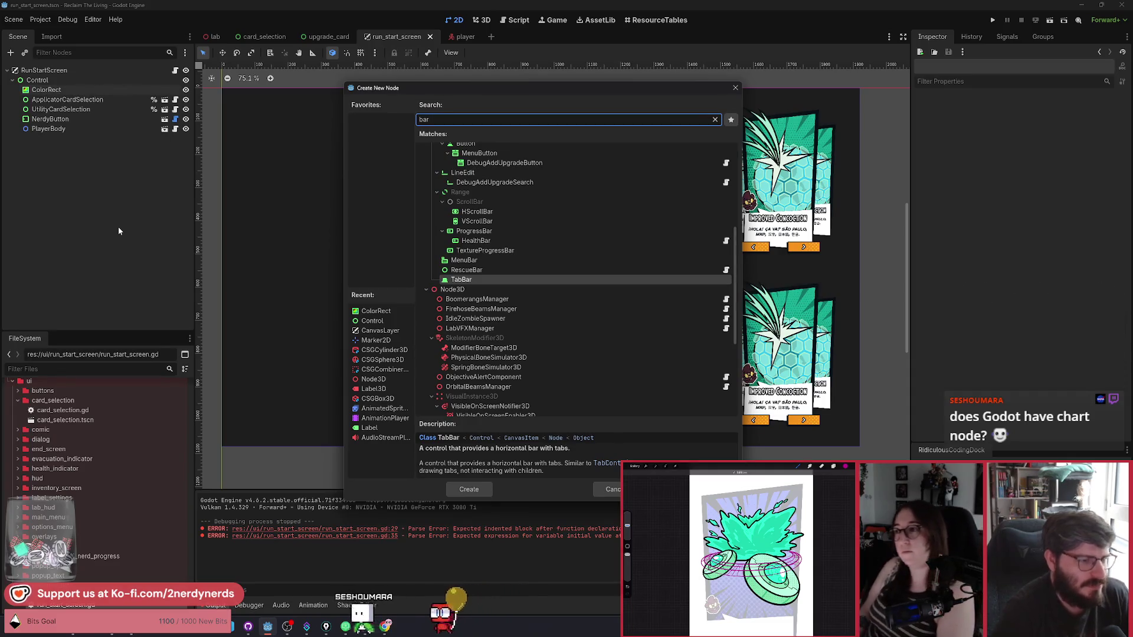
scroll(589, 380, up, 2)
scroll(589, 380, up, 1)
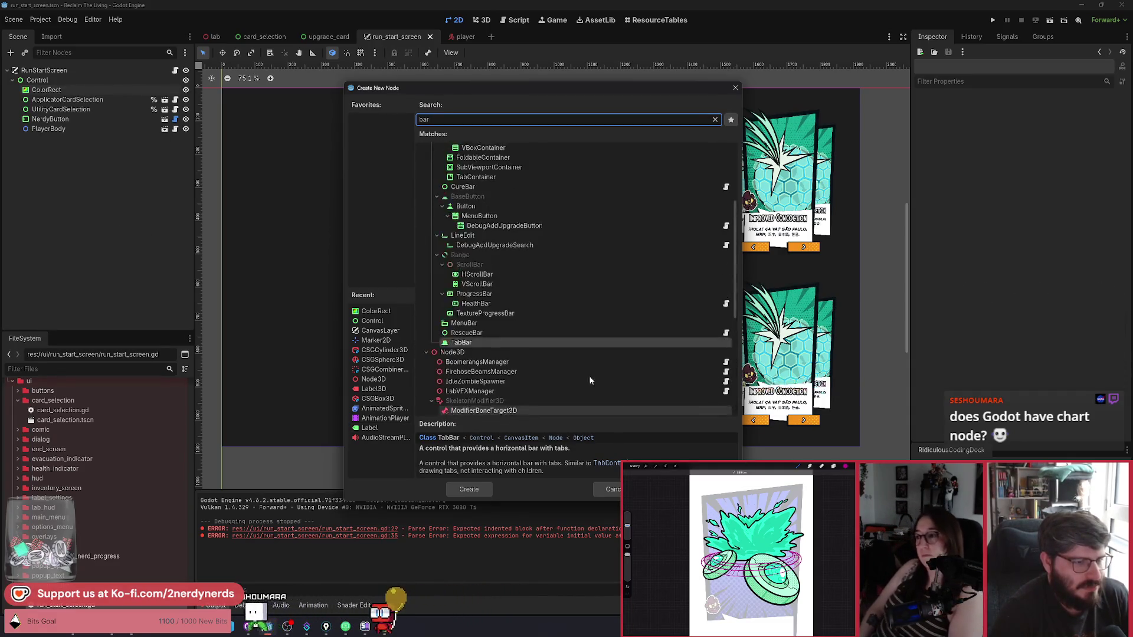
scroll(590, 380, up, 2)
scroll(590, 380, up, 1)
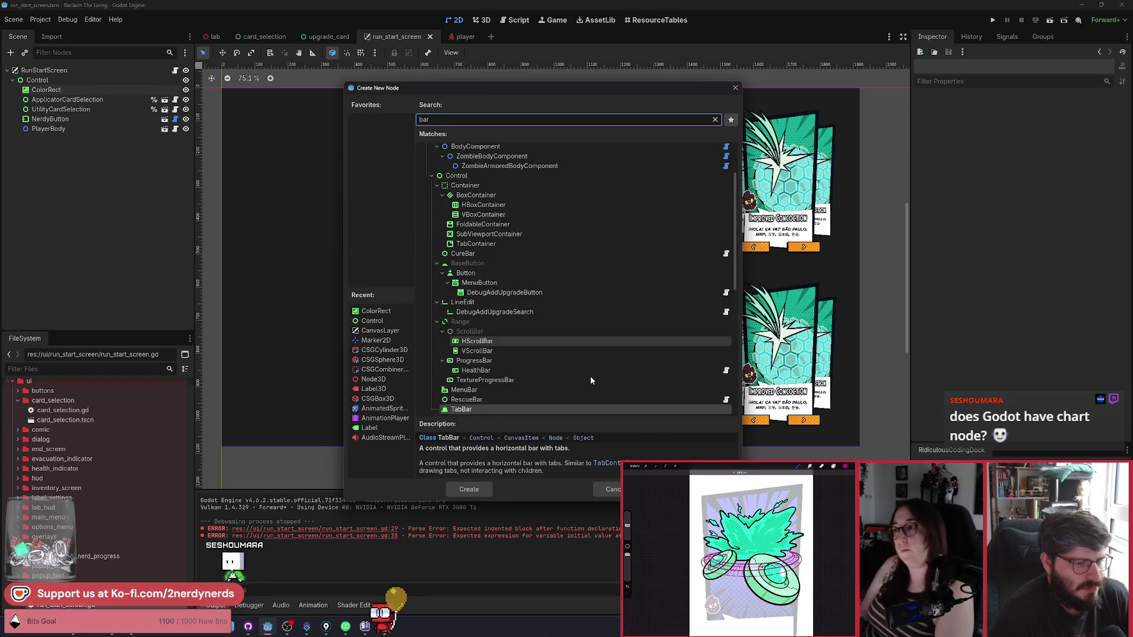
key(ctrl+a)
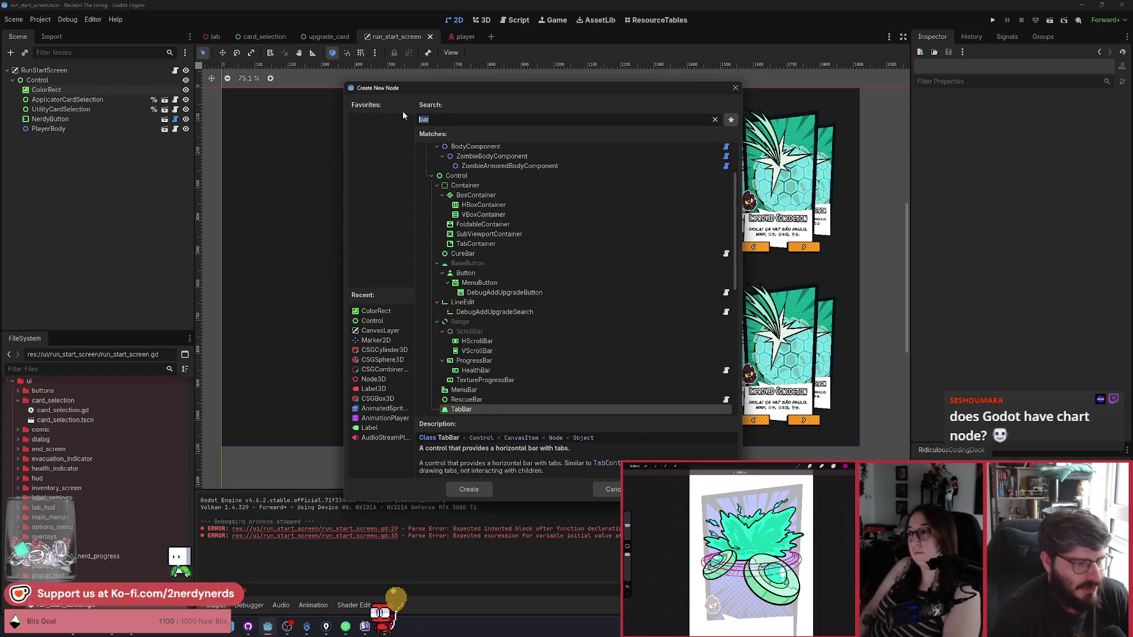
text(line)
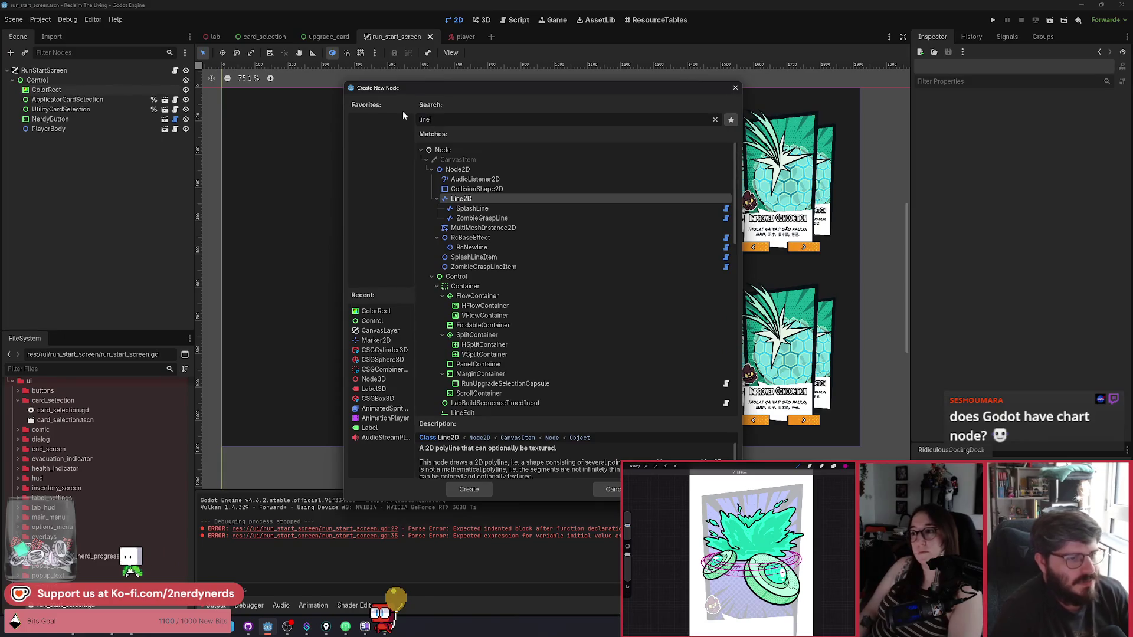
scroll(512, 270, down, 5)
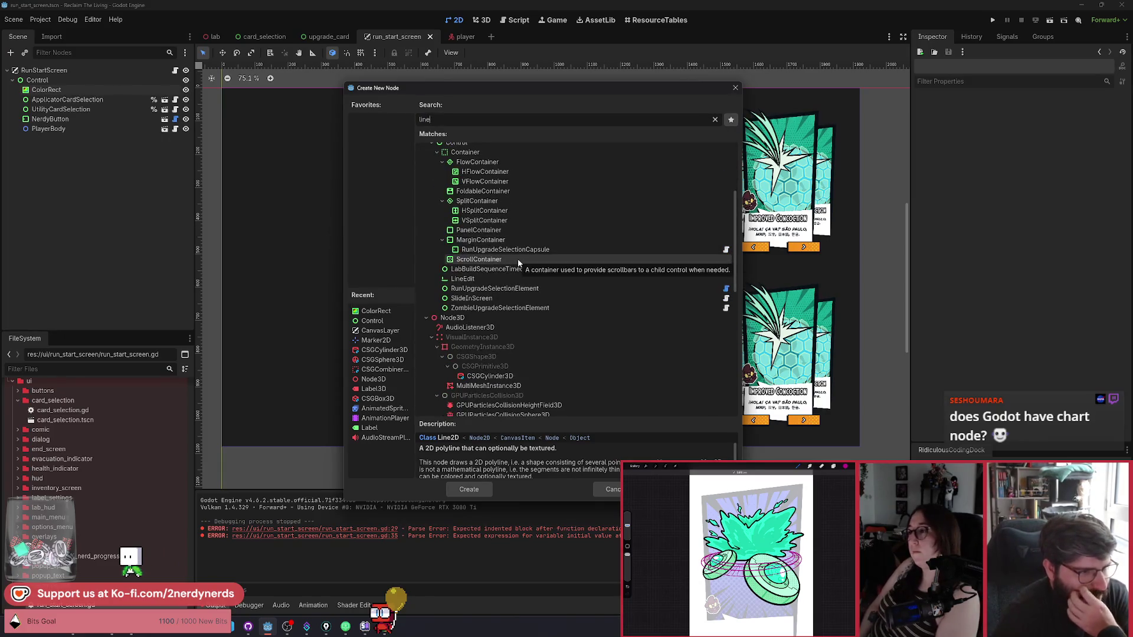
scroll(518, 260, down, 3)
Step: Close the node dialog without adding a node, save the scene, and open AssetLib
click(735, 87)
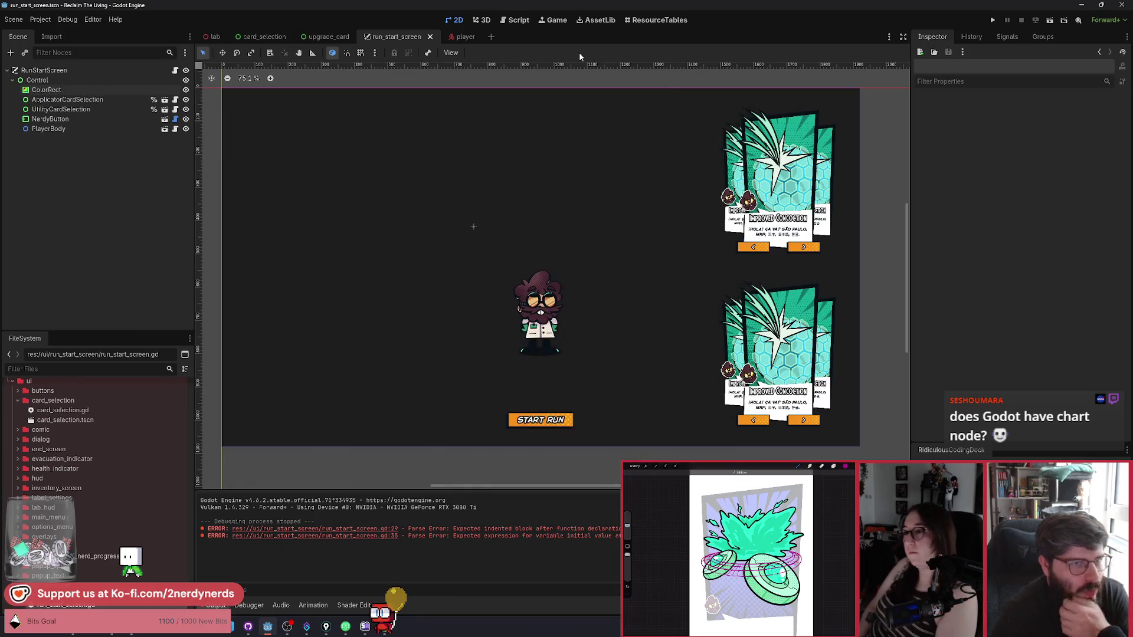
key(ctrl+s)
click(599, 22)
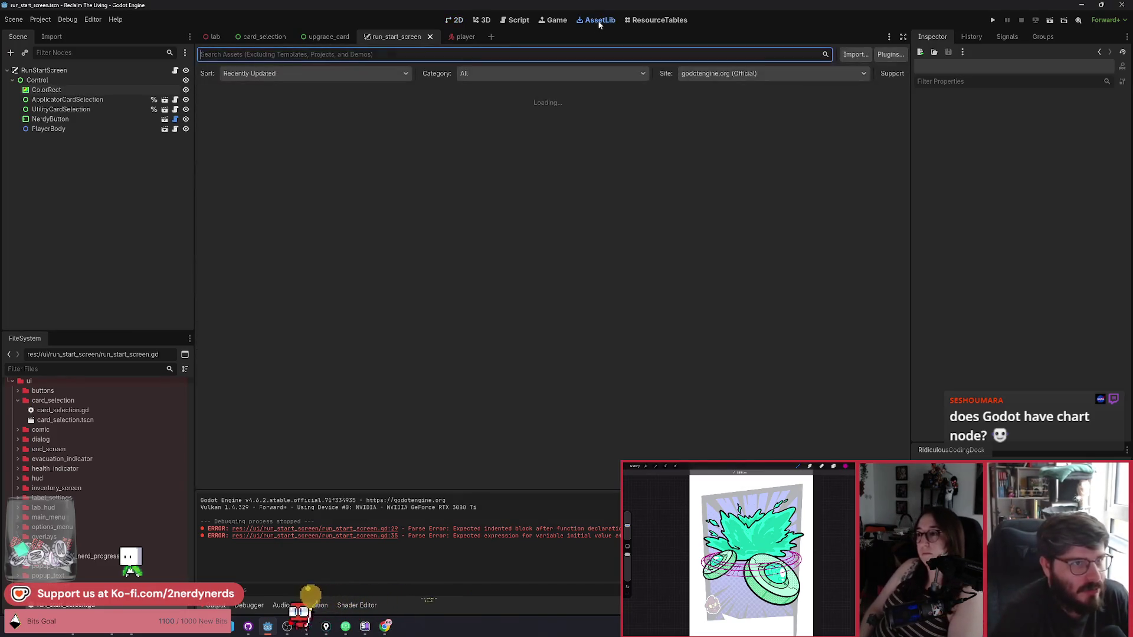
Step: Search the asset library for 'chart' and review the Easy Charts (4.x) details
click(353, 53)
text(chart)
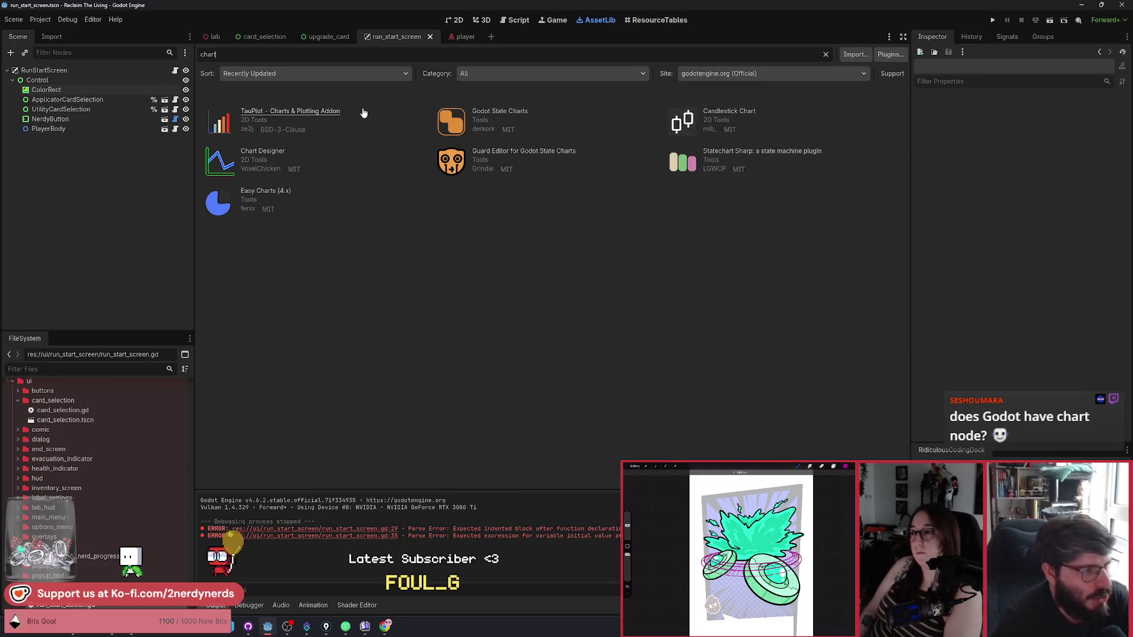
click(266, 191)
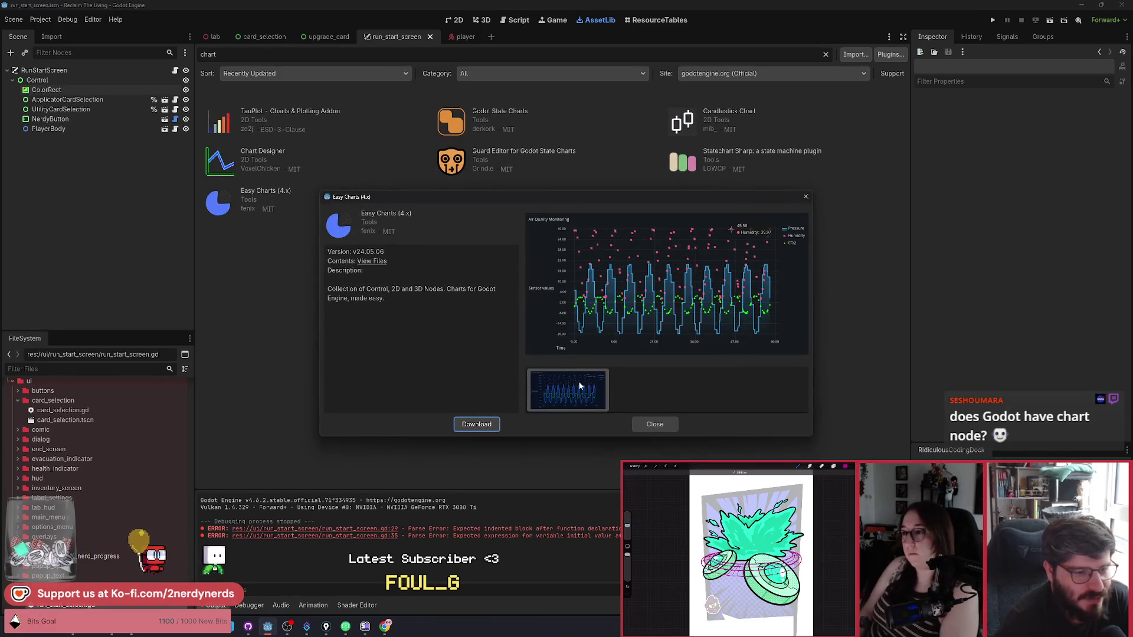
click(657, 424)
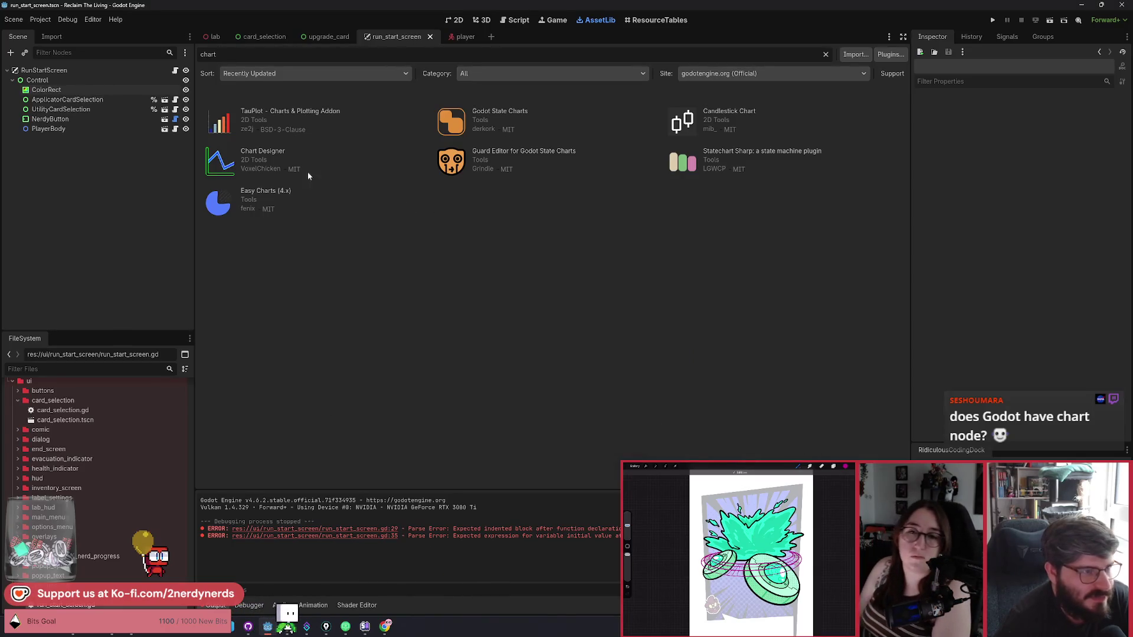
Step: Browse the Chart Designer line and bar chart screenshots, then glance at Statechart Sharp
click(266, 152)
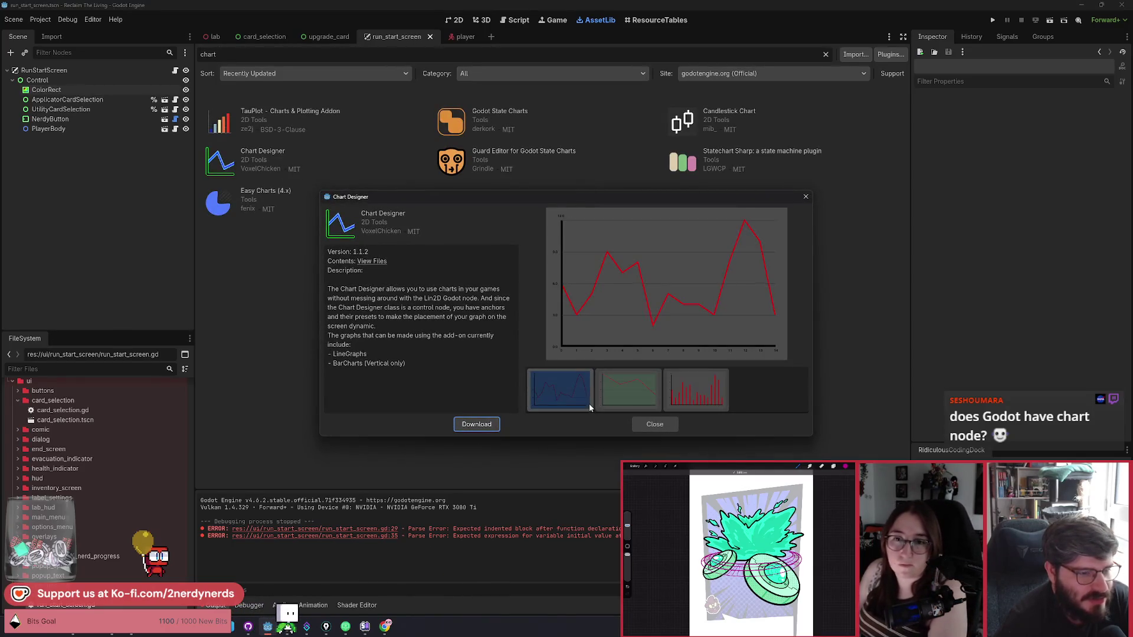
click(631, 398)
click(683, 395)
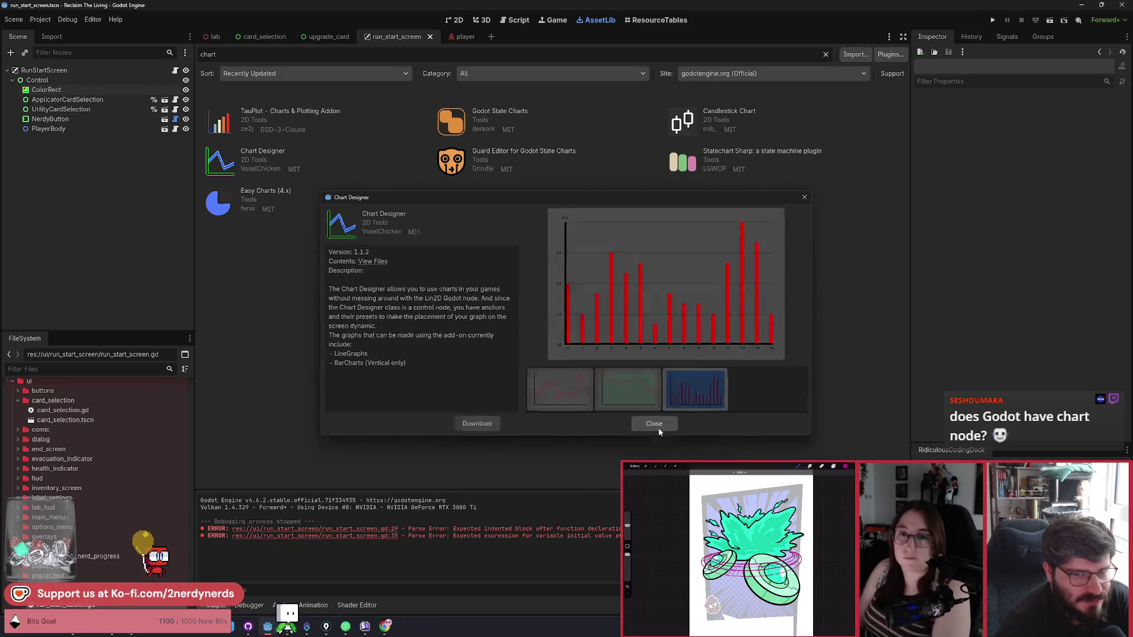
click(659, 430)
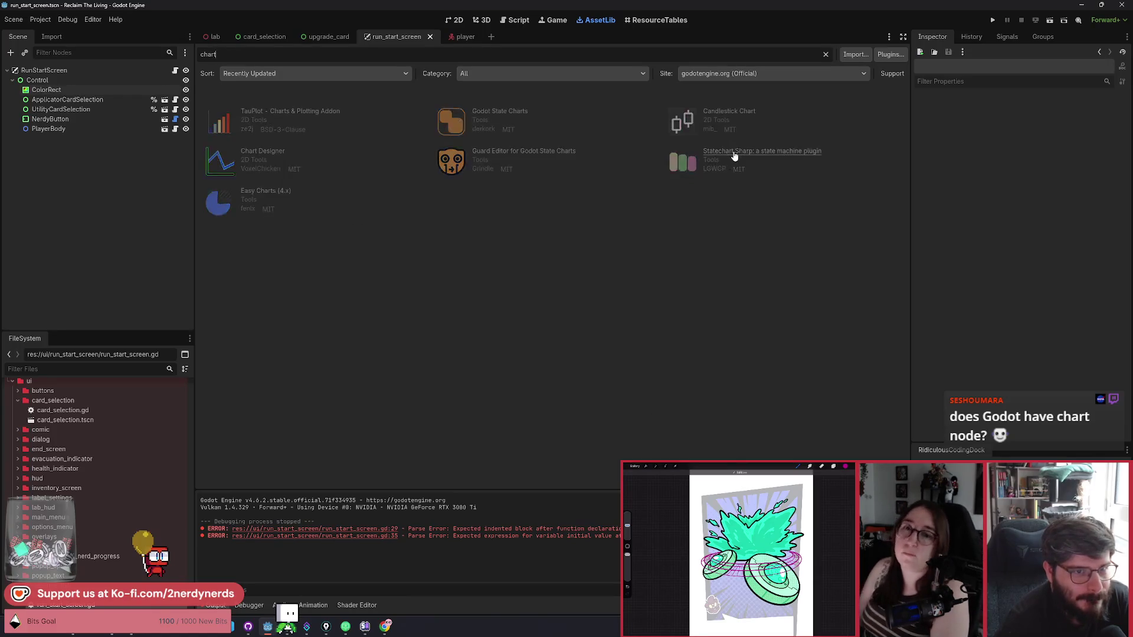
click(733, 151)
click(660, 430)
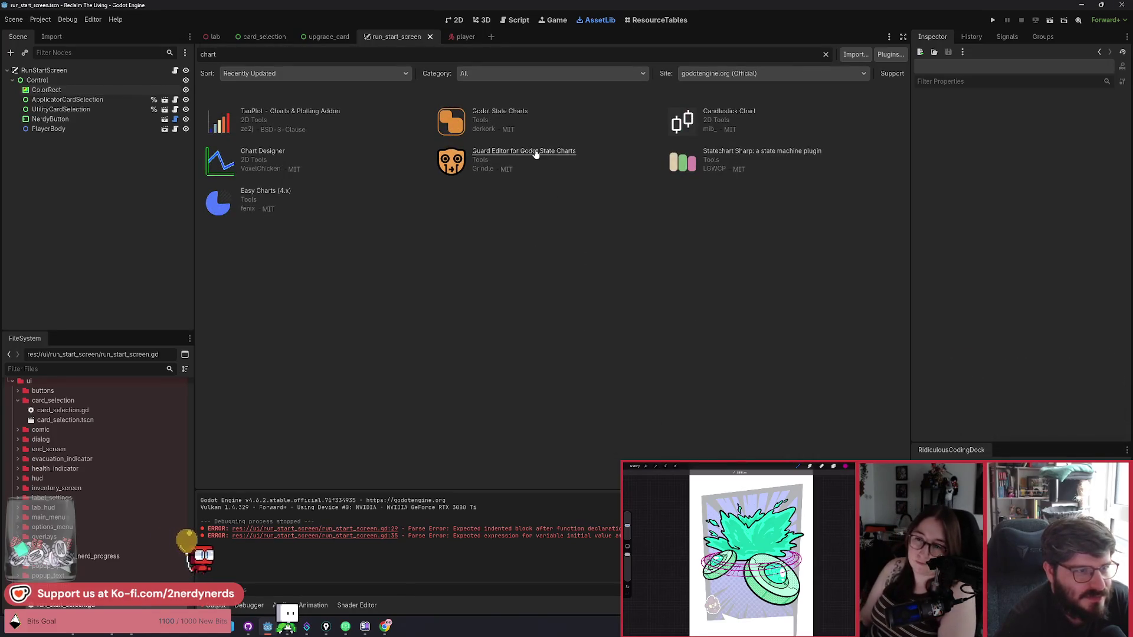
Step: Flip through the Candlestick Chart screenshots, comparing the white and dark previews
click(728, 117)
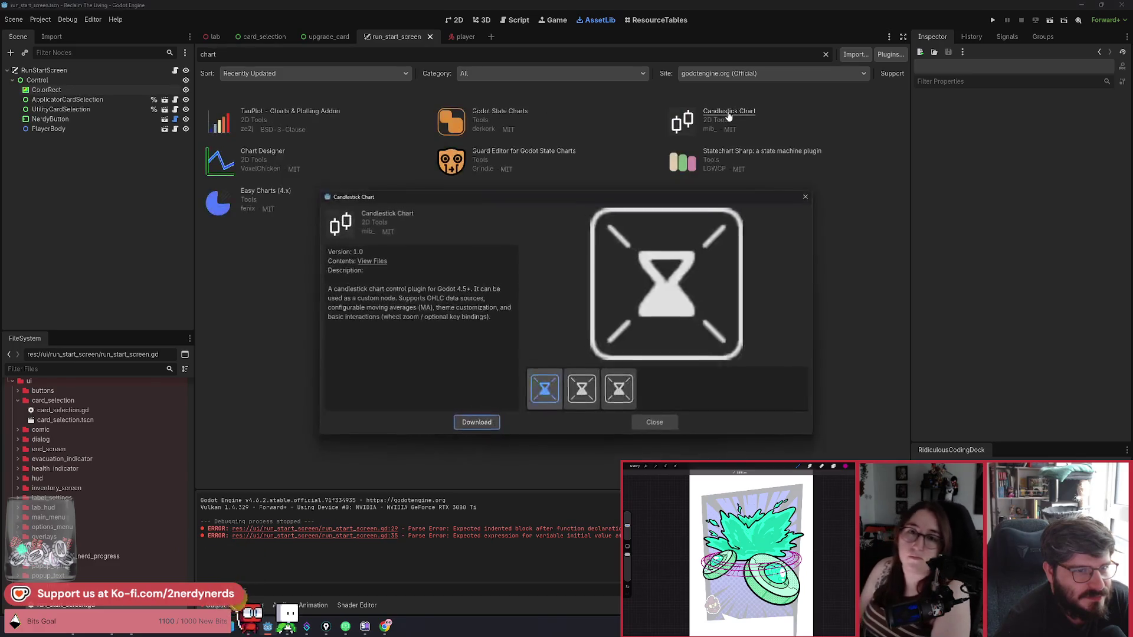
click(626, 402)
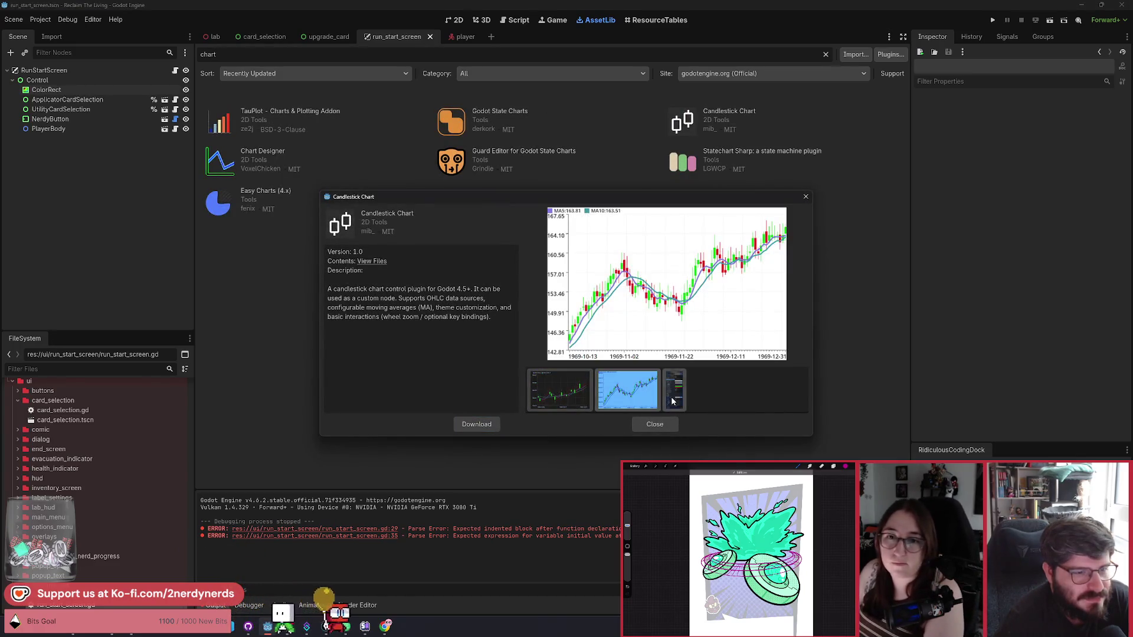
click(674, 394)
click(620, 396)
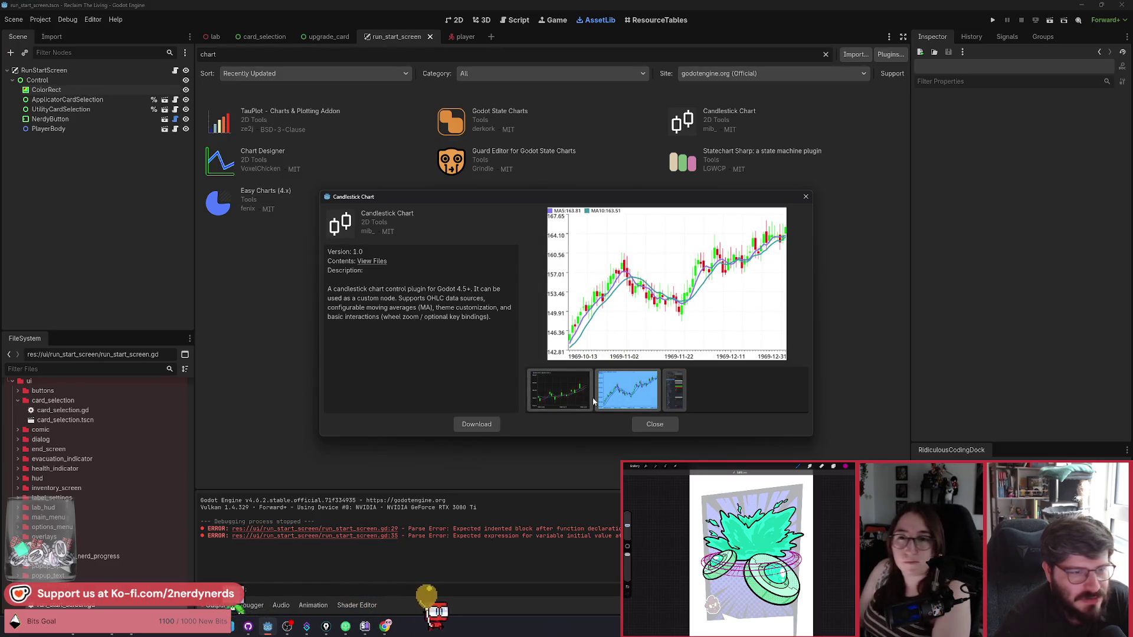
click(564, 397)
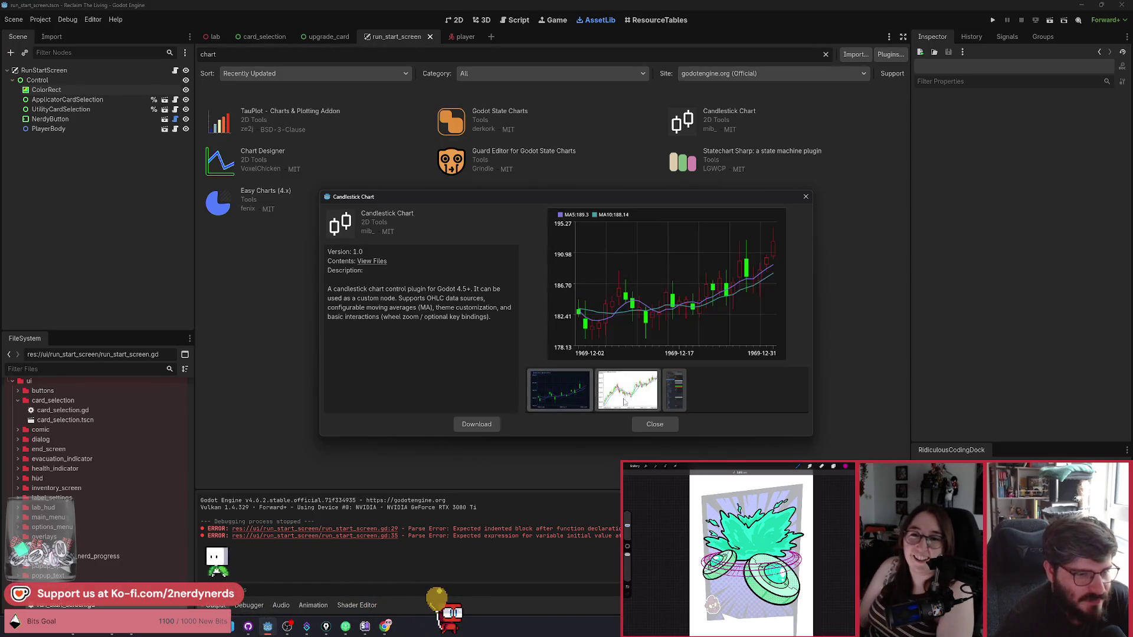
click(624, 402)
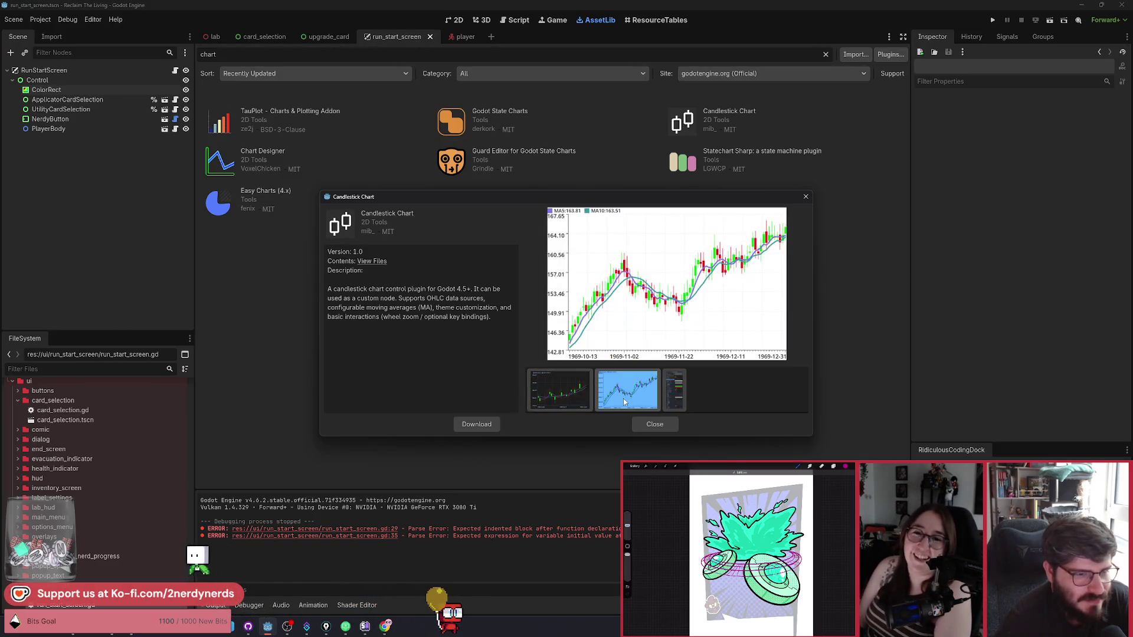
click(664, 426)
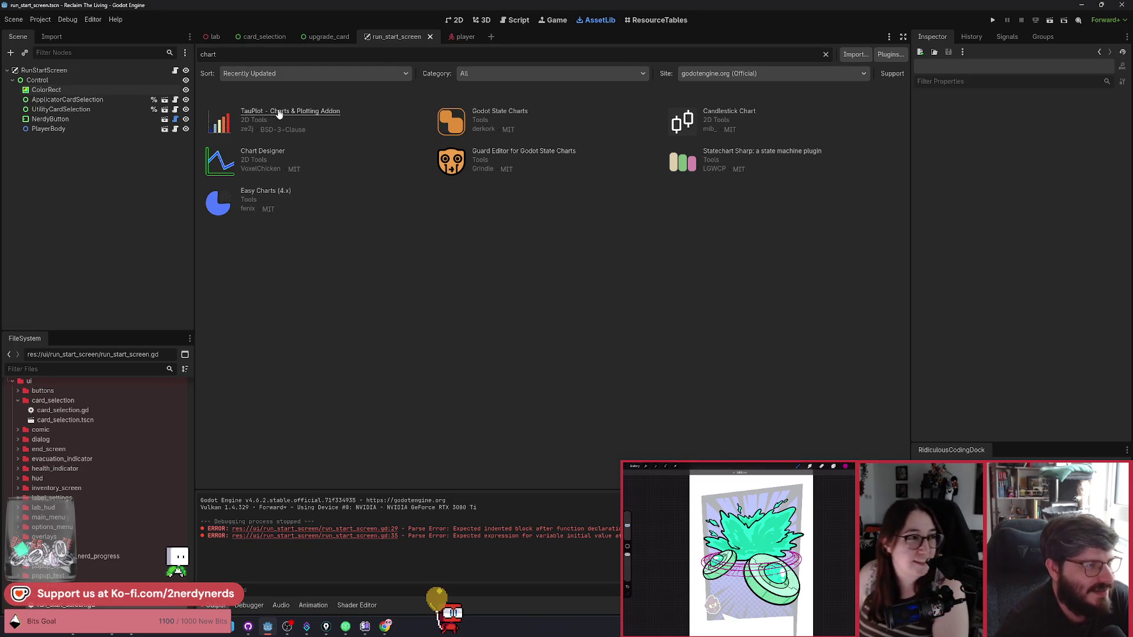
click(279, 112)
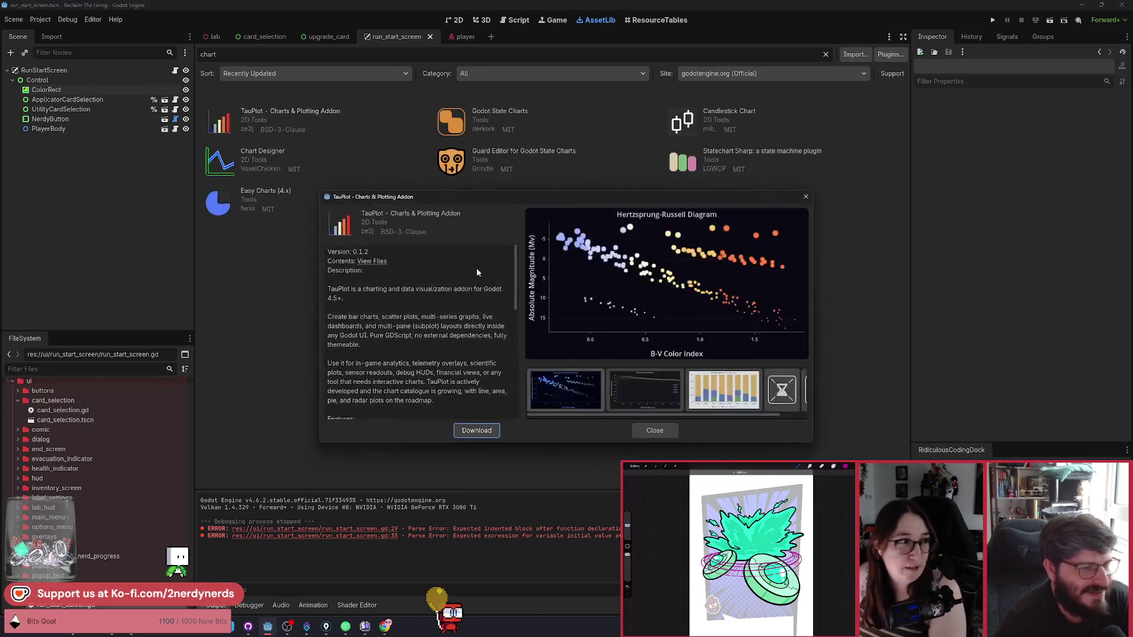
Step: View the TauPlot screenshots through the Iris, Hertzsprung-Russell and Blackbody Radiation charts
click(566, 399)
click(634, 399)
click(723, 397)
click(775, 396)
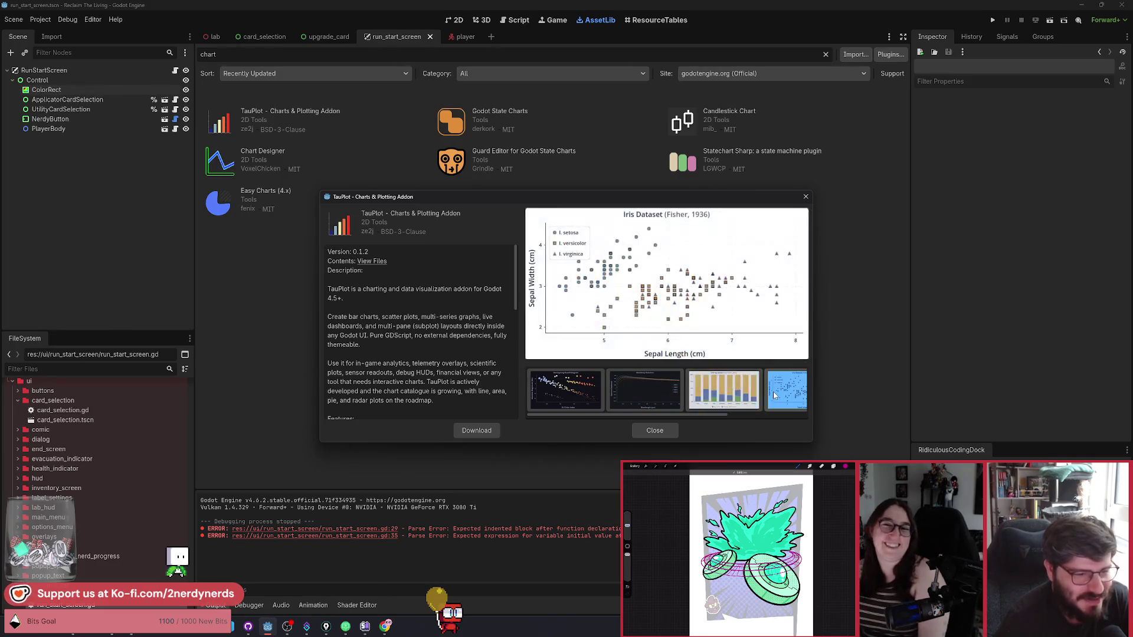
click(585, 394)
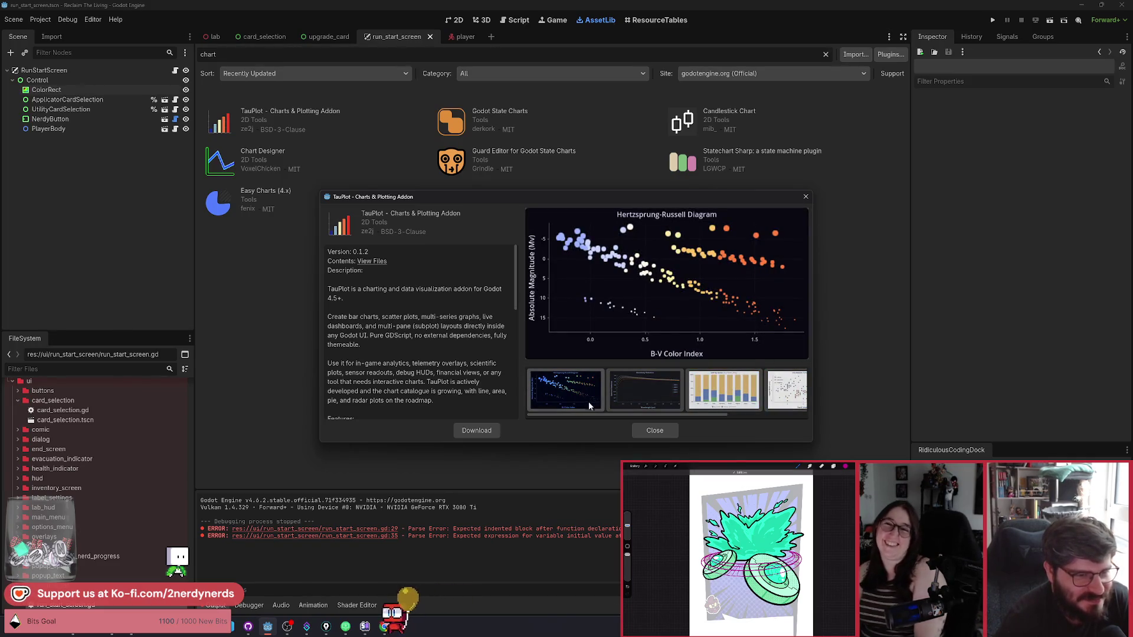
click(643, 392)
Step: Continue to the GDP by Sector, scatter and MSFT monthly previews, then close the details
scroll(673, 395, down, 2)
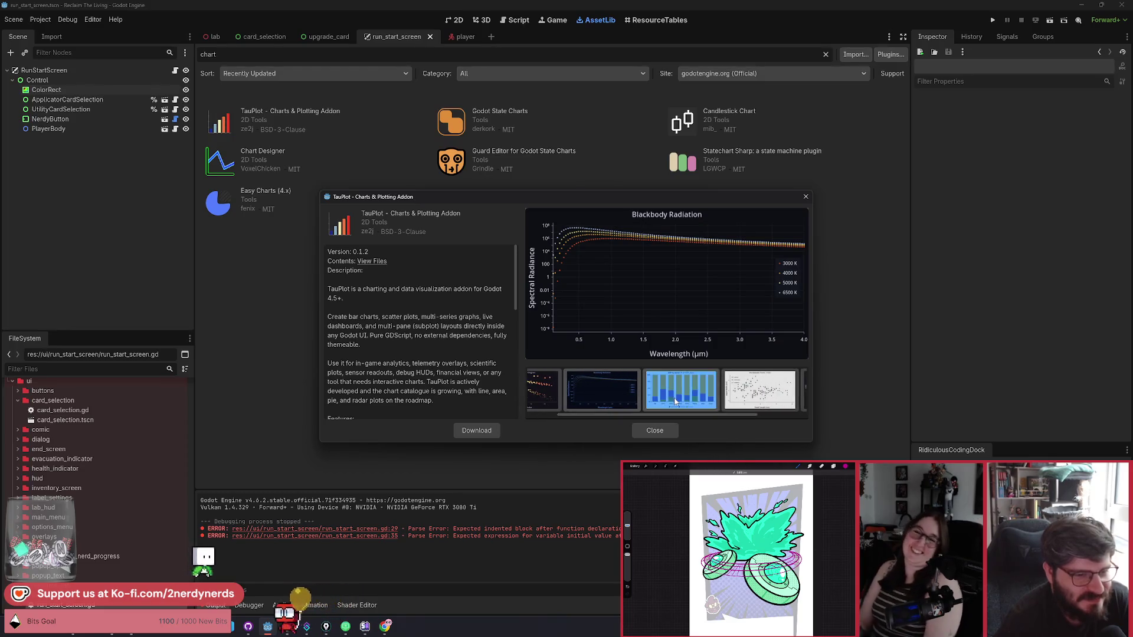
click(676, 402)
scroll(674, 407, down, 3)
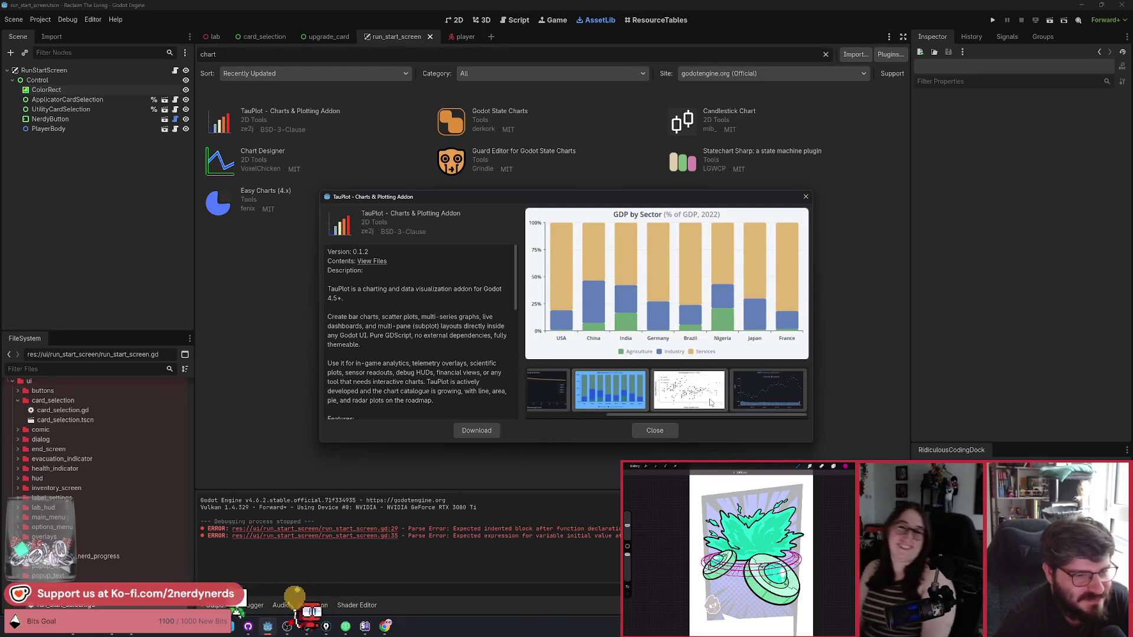
click(711, 403)
click(764, 405)
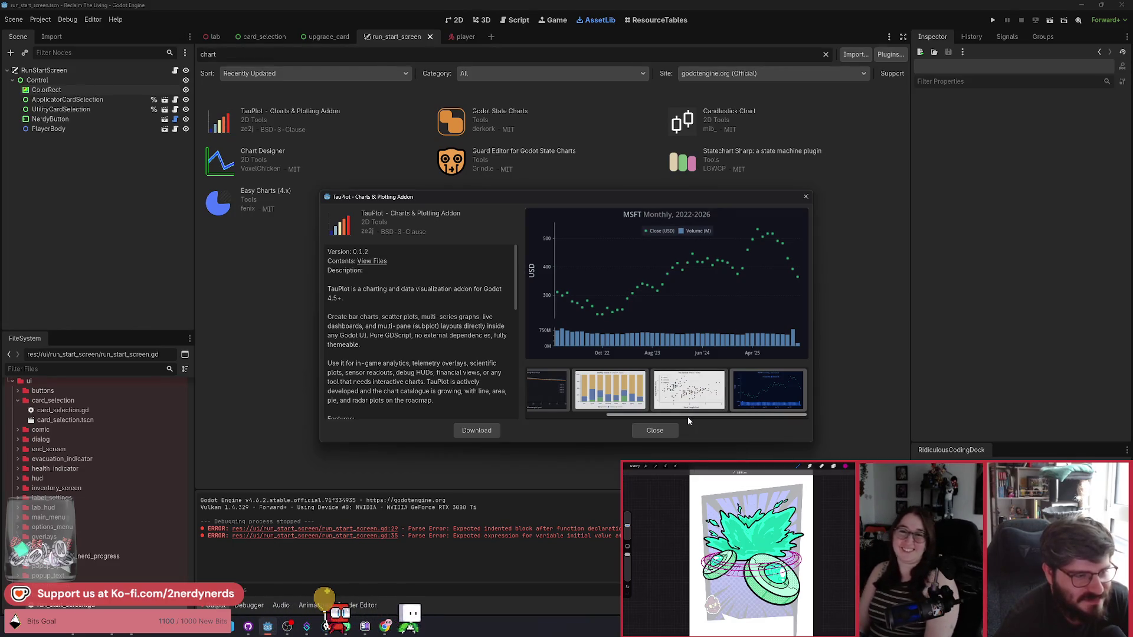
drag(688, 416, 586, 416)
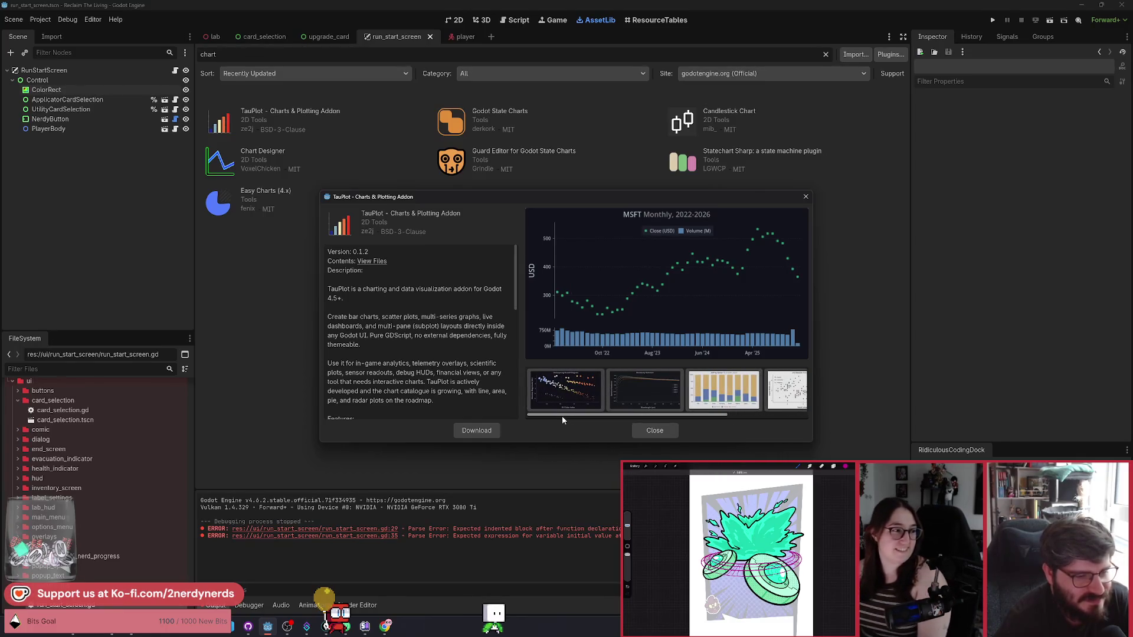
mouse_move(604, 417)
mouse_down()
mouse_move(663, 415)
mouse_move(581, 417)
mouse_move(662, 416)
mouse_up()
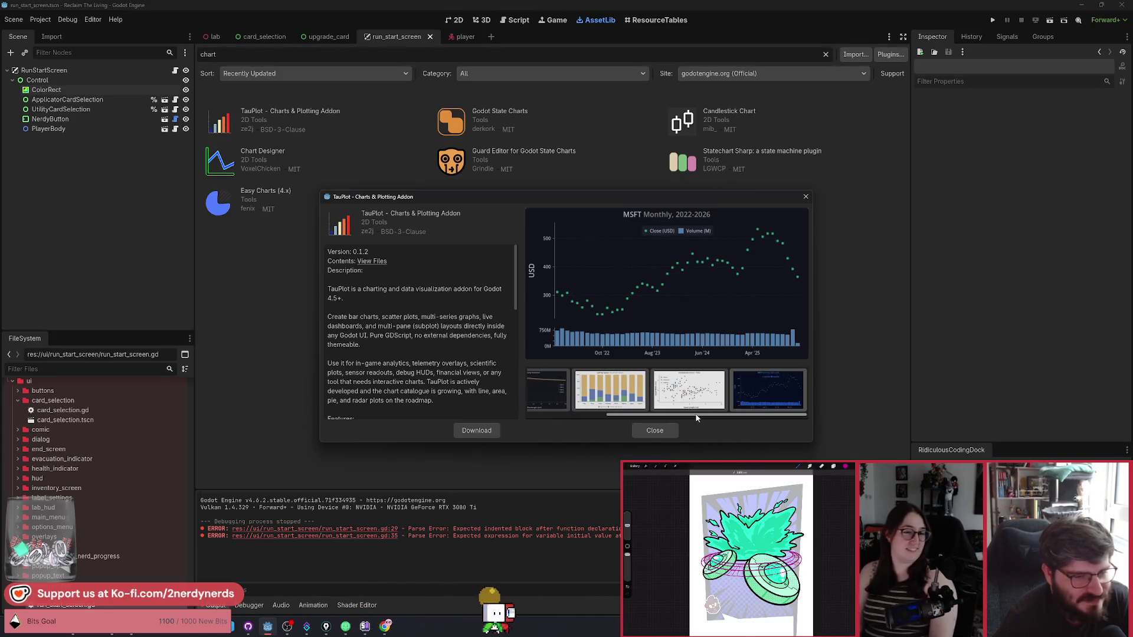
click(610, 390)
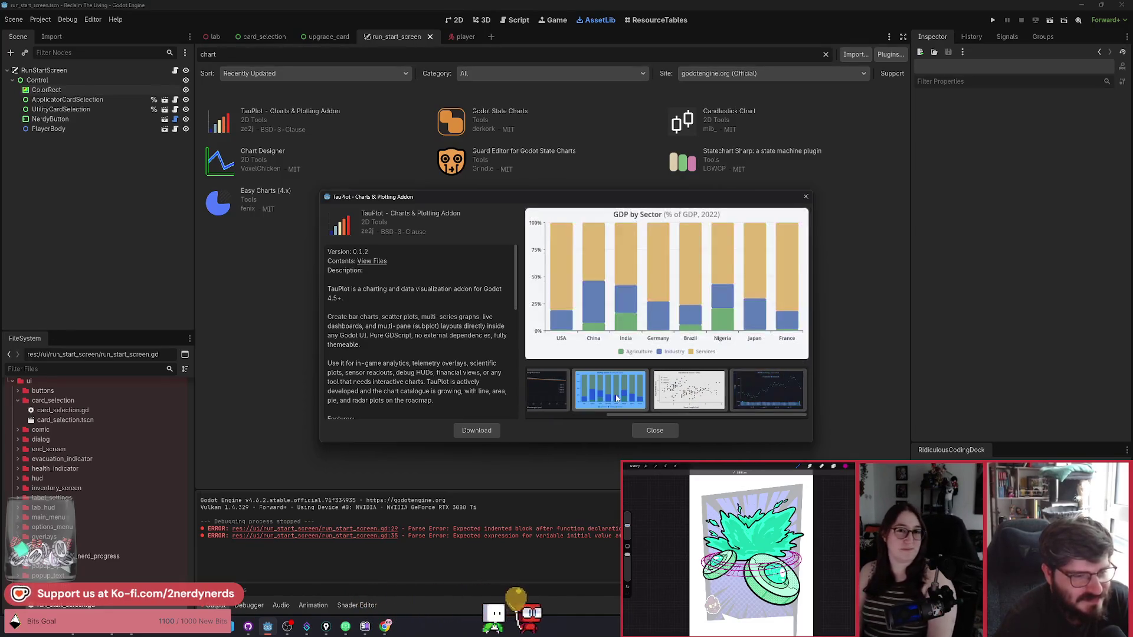
click(674, 433)
key(alt+Tab)
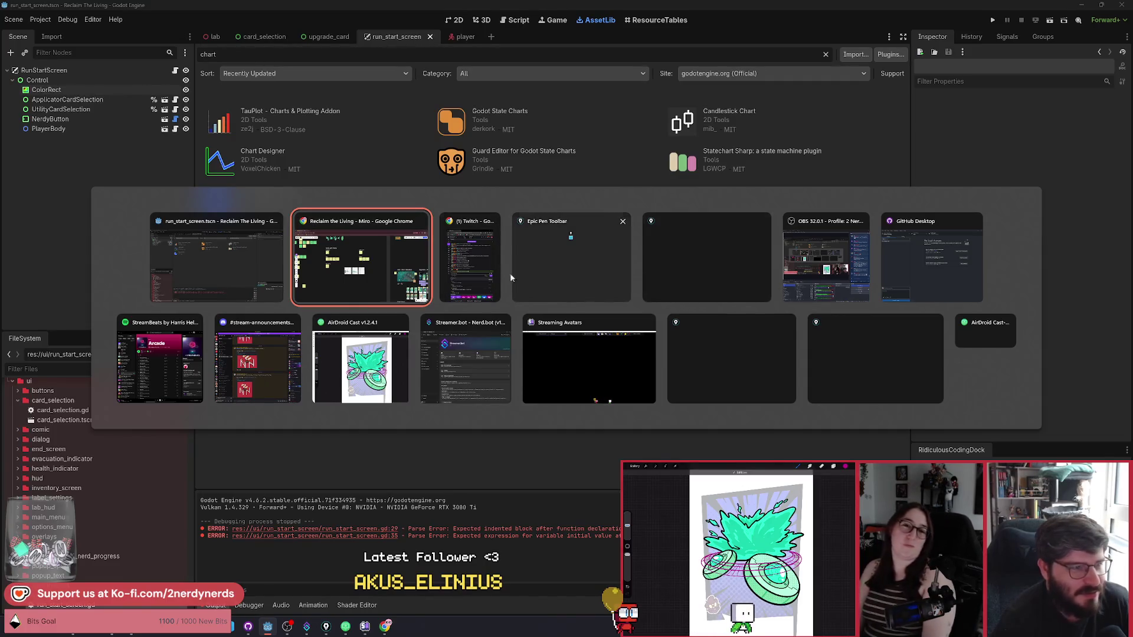
Step: Return to the Godot window and switch from 3D back to the 2D run_start_screen view
click(252, 271)
click(482, 20)
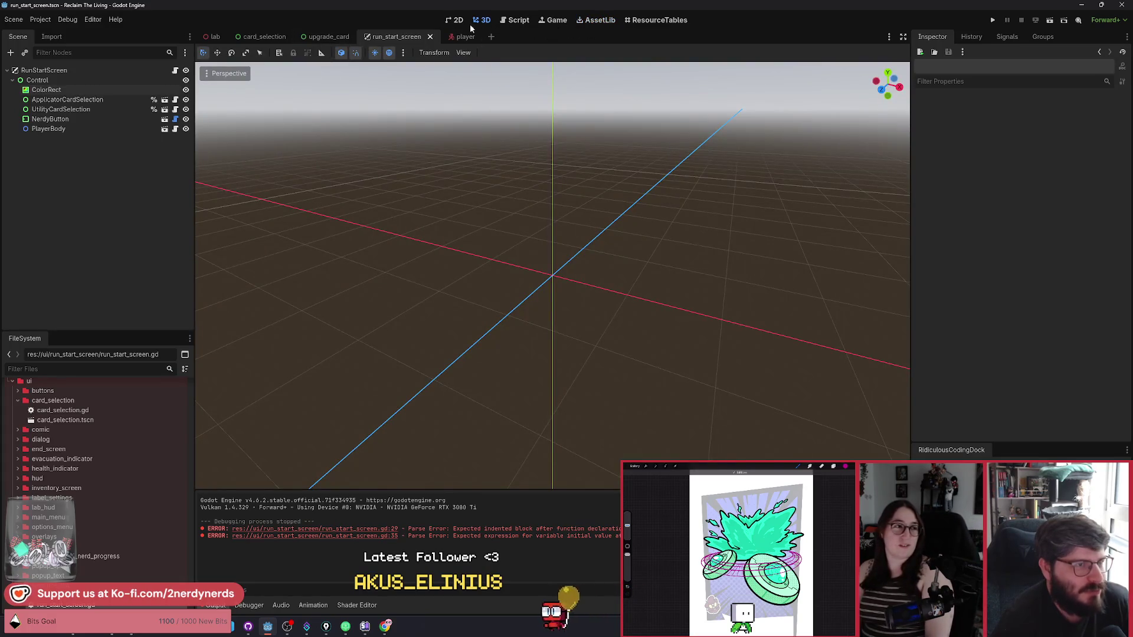
click(455, 21)
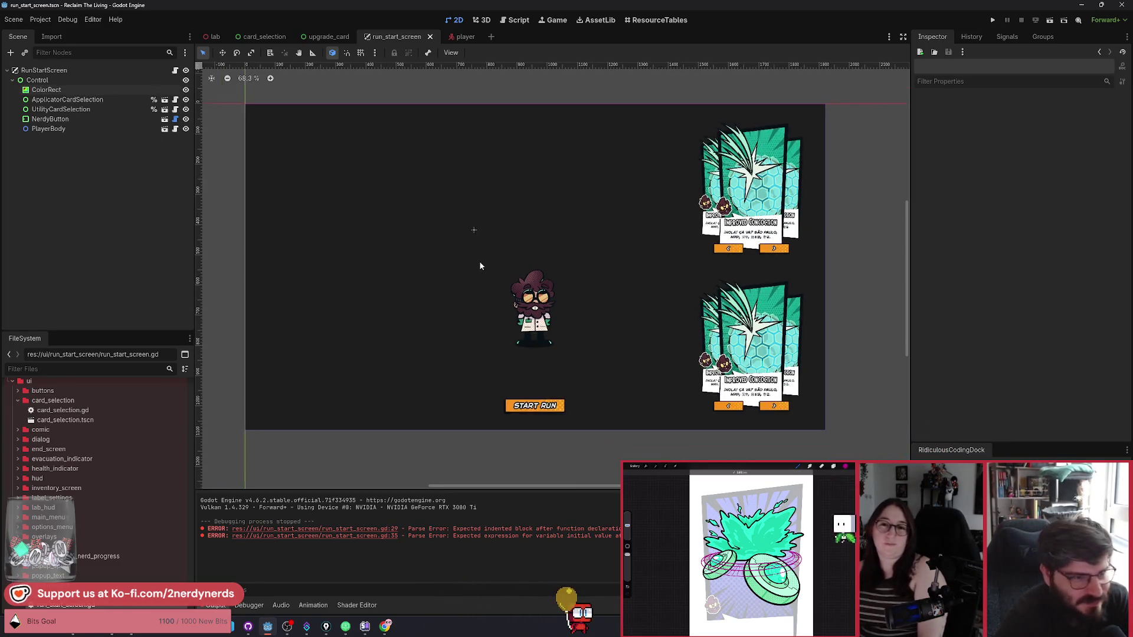
drag(479, 262, 483, 265)
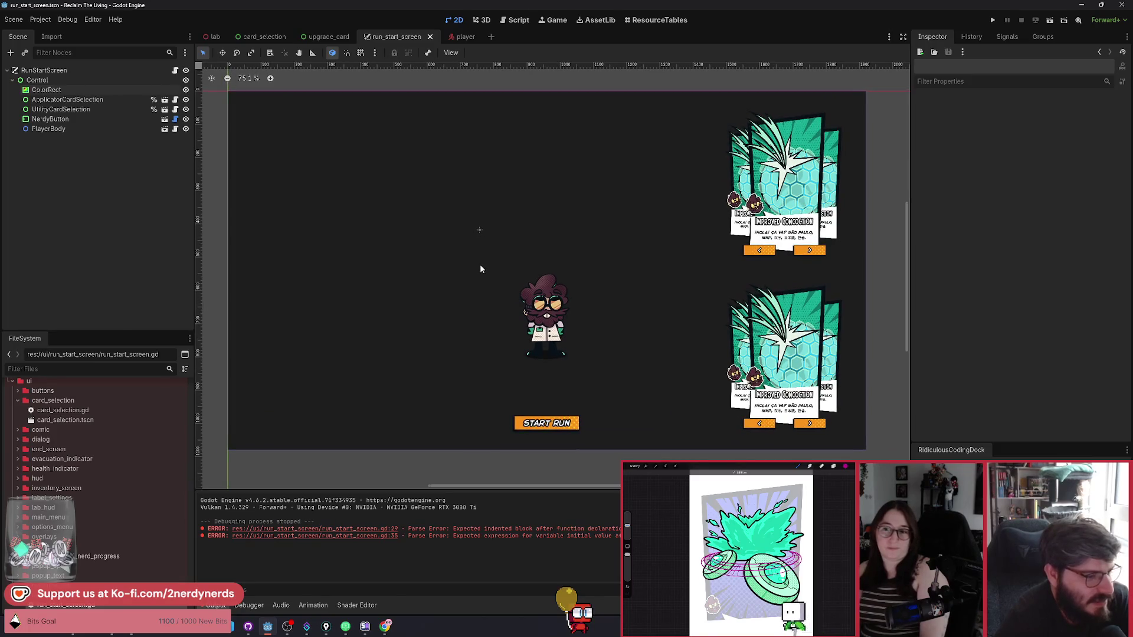